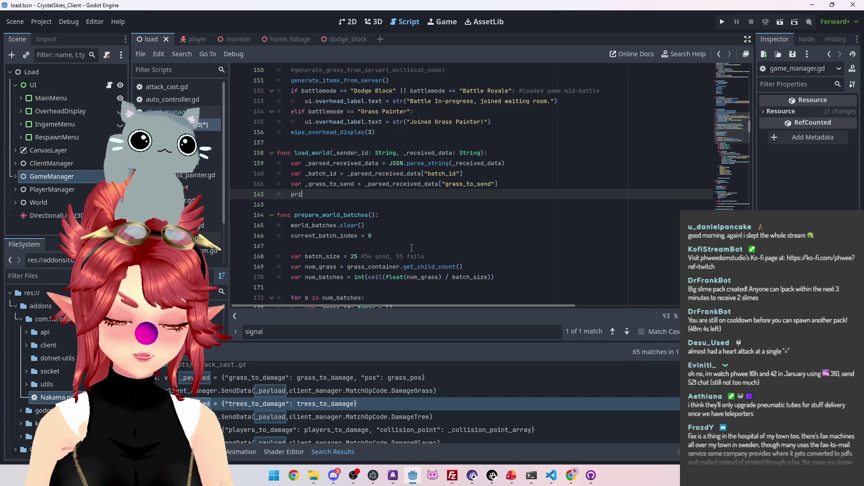
On line 162 add a print call with the quoted message "received batch of grass with id: " and a comma
text(int())
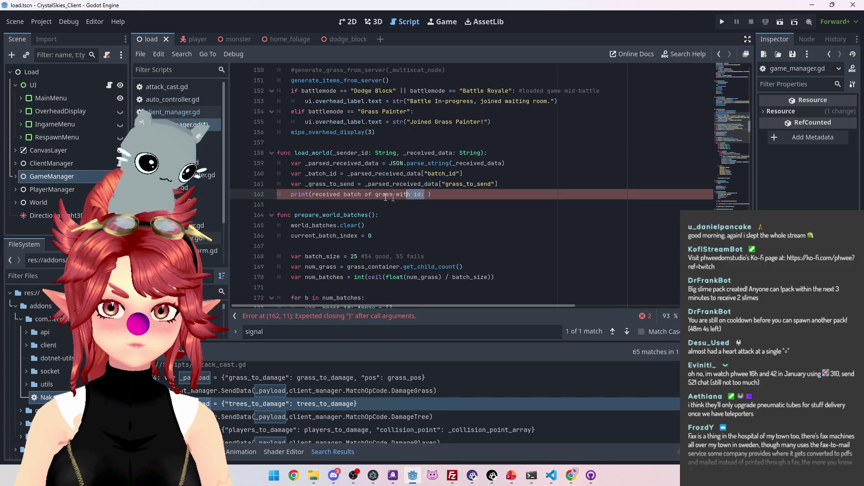
drag(405, 197, 319, 194)
text(")
click(438, 195)
text(,)
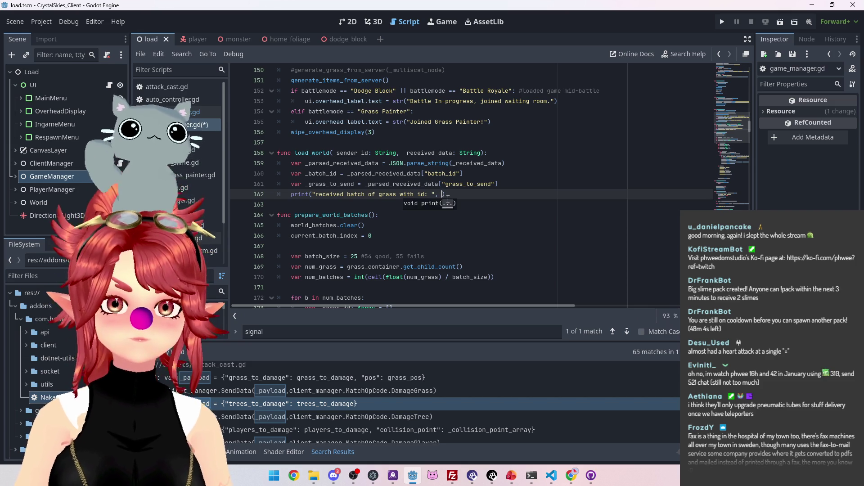
Copy _batch_id from line 160 and paste it as the print call's second argument
drag(306, 173, 341, 174)
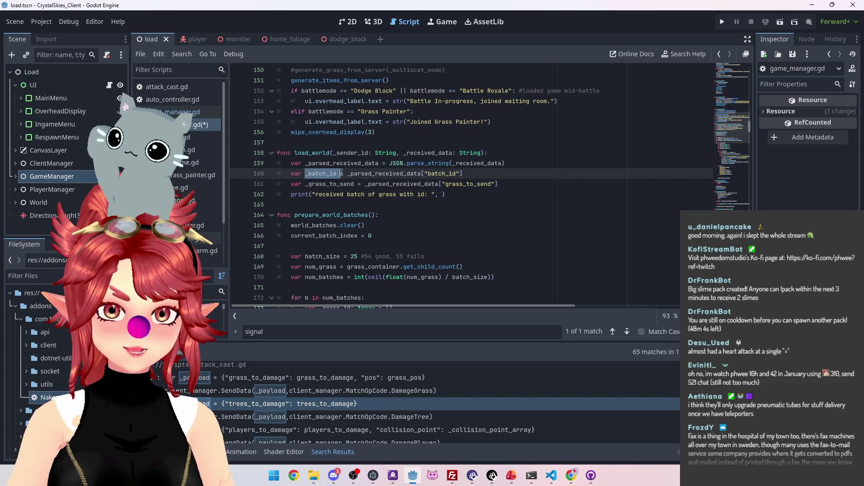
key(ctrl+c)
click(443, 194)
key(ctrl+v)
click(481, 215)
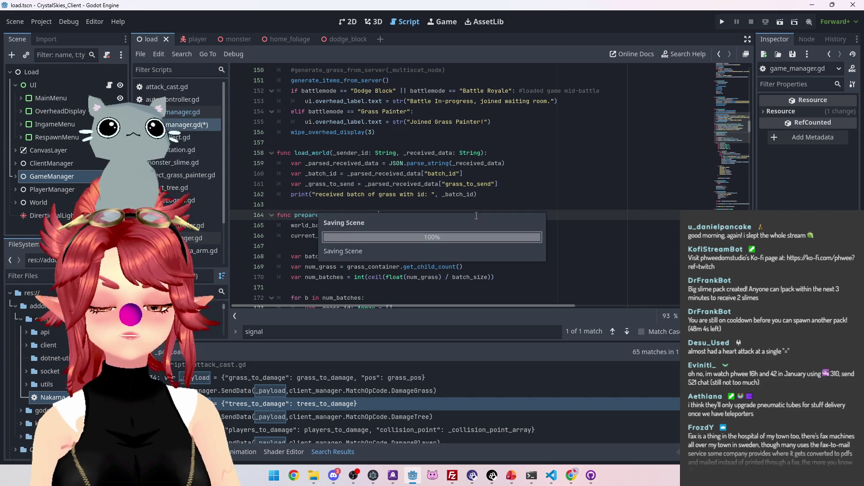
mouse_move(532, 476)
click(483, 428)
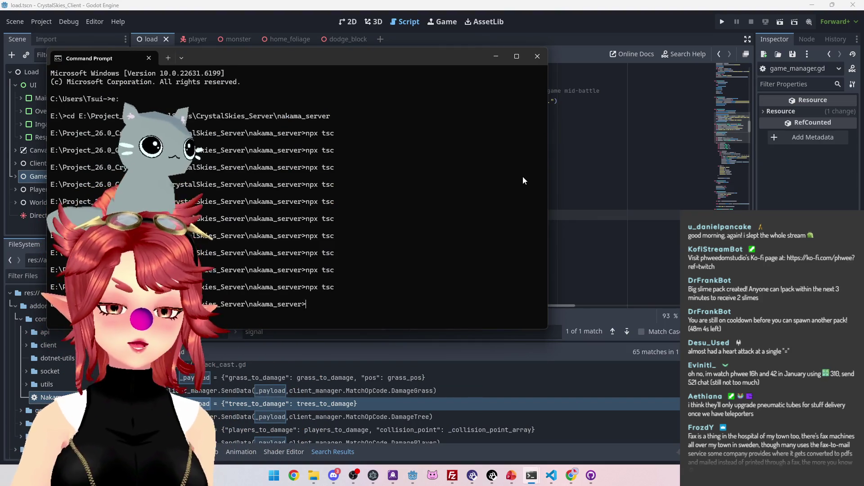
Delete the old index.js from the server's data/modules folder in FileZilla, confirming with Yes
mouse_move(532, 475)
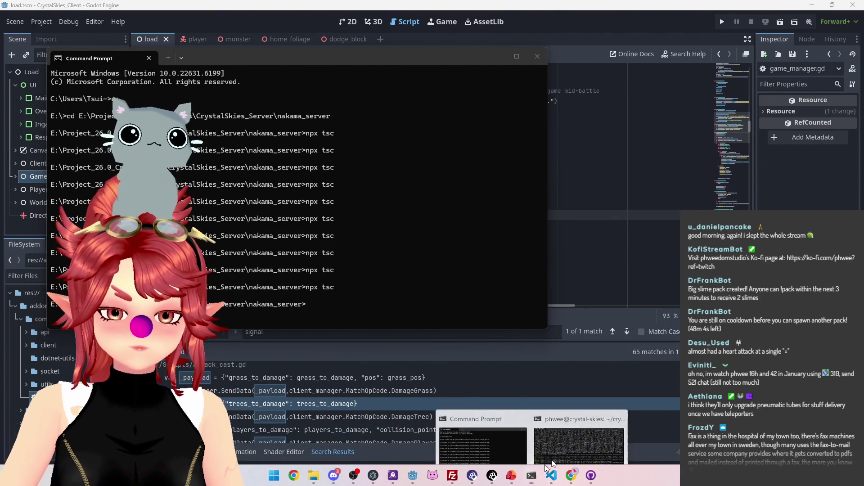
click(568, 444)
click(452, 475)
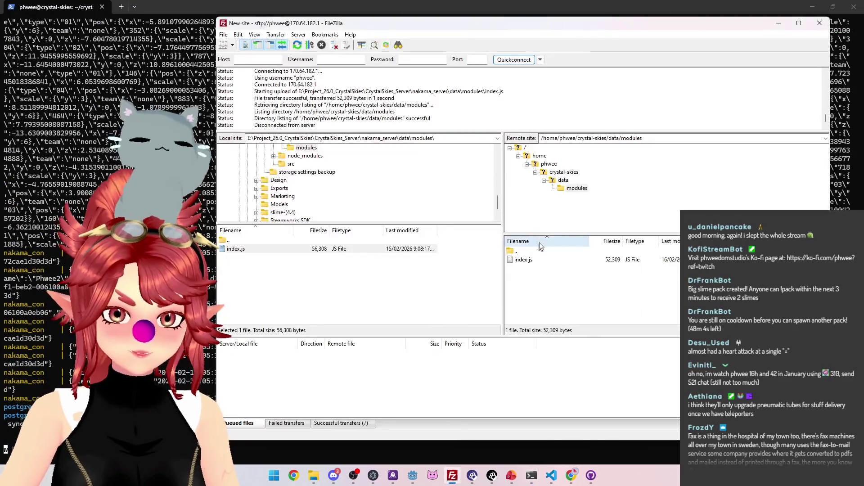
click(536, 261)
key(Delete)
click(542, 229)
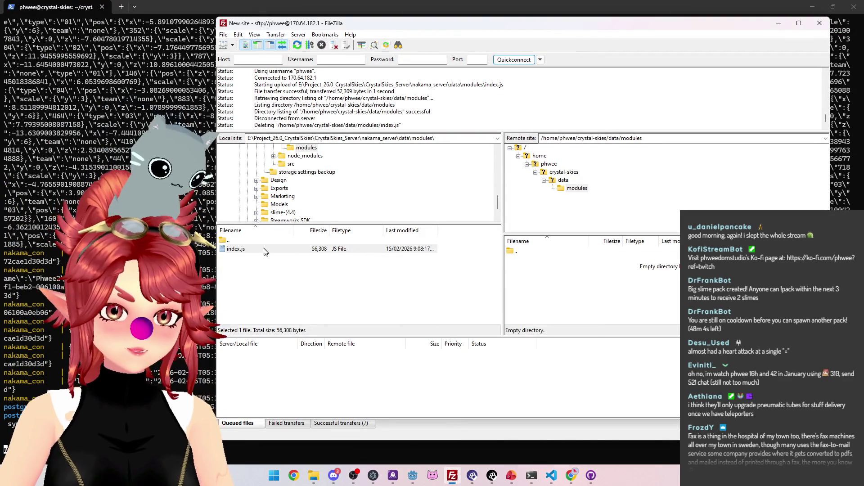
key(alt+Tab)
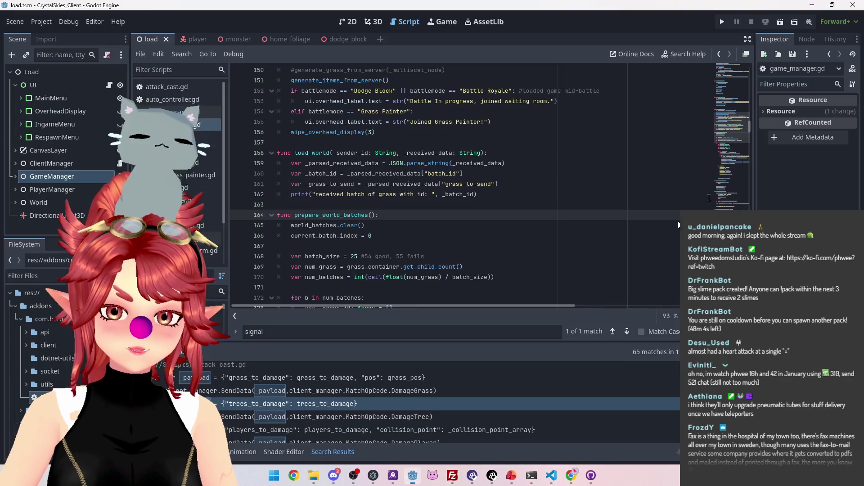
mouse_move(531, 476)
click(484, 428)
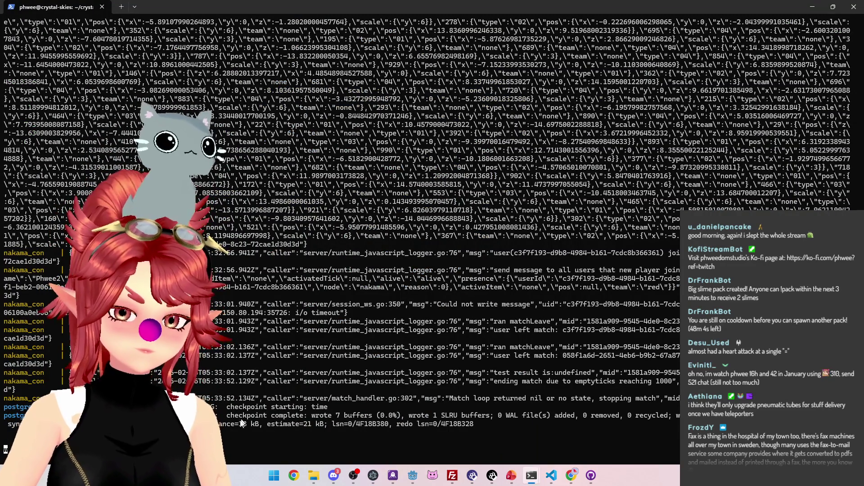
Review the Nakama log output, then end the current SSH session
scroll(241, 374, up, 5)
scroll(241, 374, down, 5)
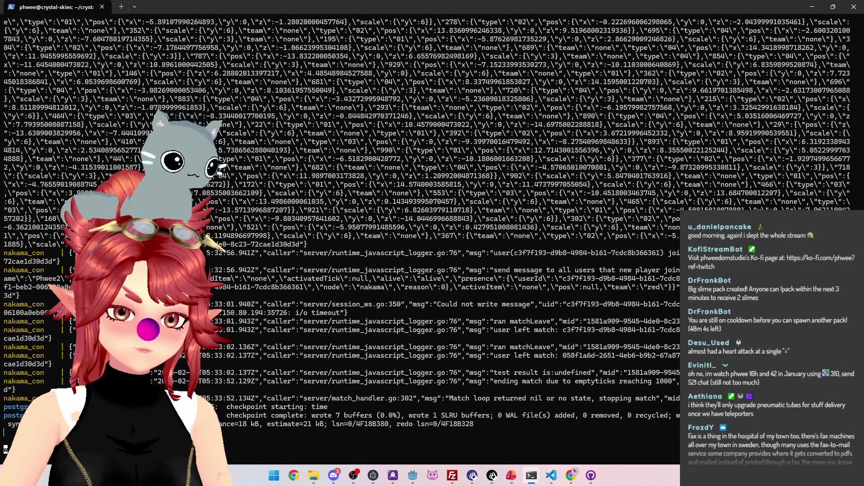
scroll(426, 252, up, 3)
scroll(426, 252, down, 3)
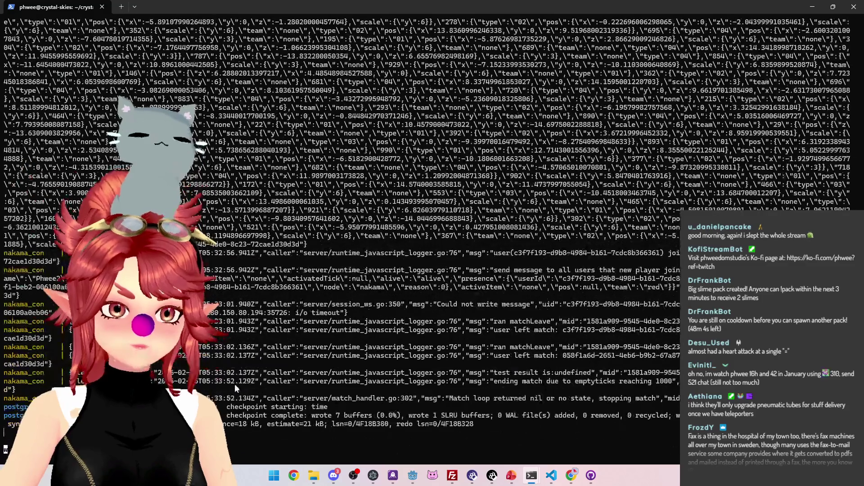
scroll(274, 332, up, 3)
scroll(274, 333, down, 3)
scroll(303, 371, up, 5)
scroll(303, 369, down, 5)
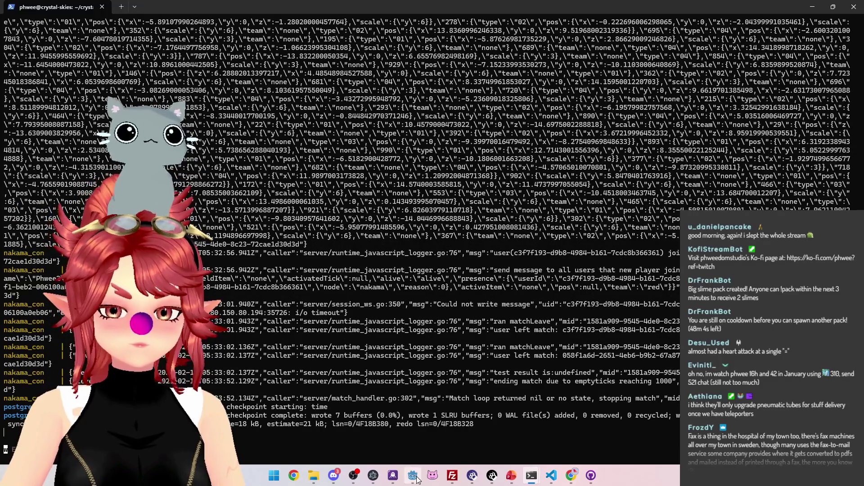
mouse_move(417, 480)
key(Return)
key(Return)
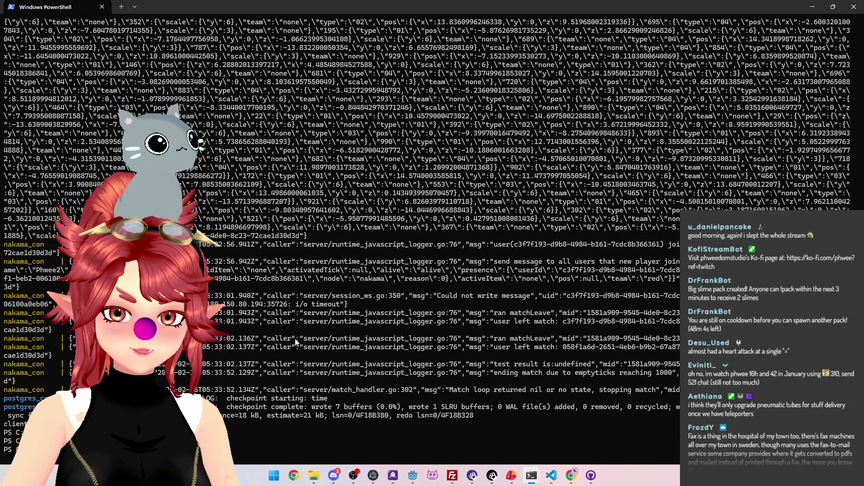
Log back into the server over SSH with the account password and enter the crystal-skies folder
key(Up)
key(Return)
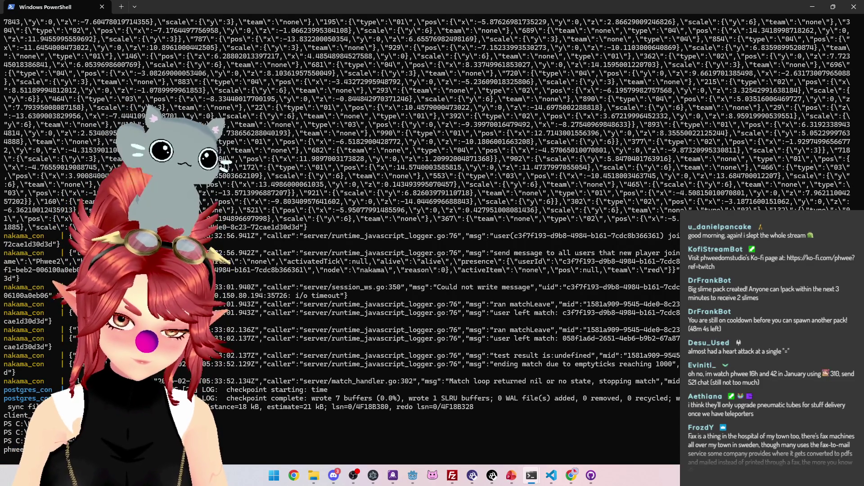
key(Return)
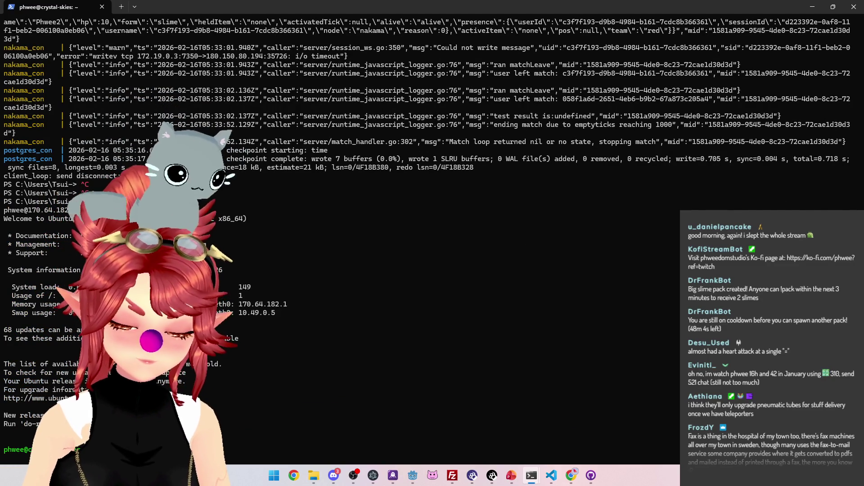
key(Return)
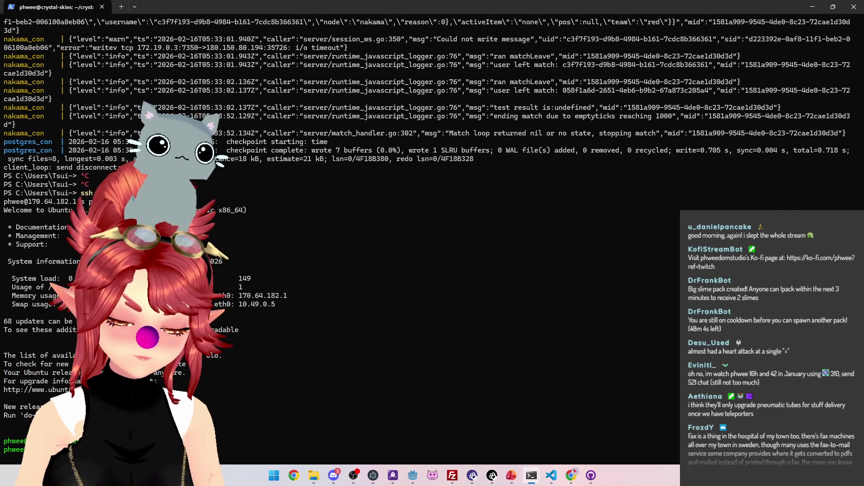
Stop and rerun docker compose up so Nakama restarts with the new module
key(Return)
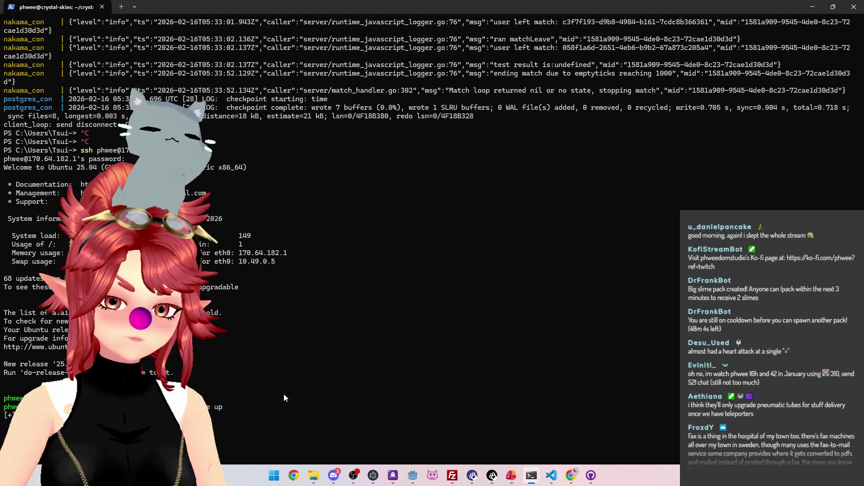
key(ctrl+c)
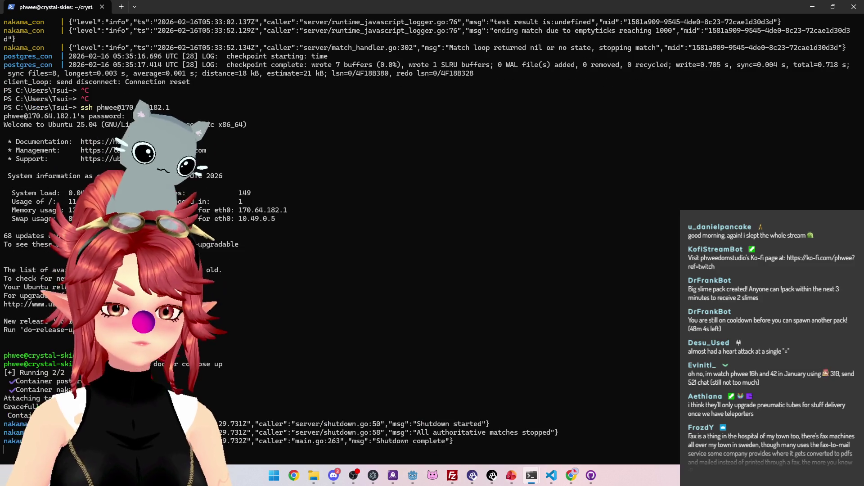
key(Up)
key(Return)
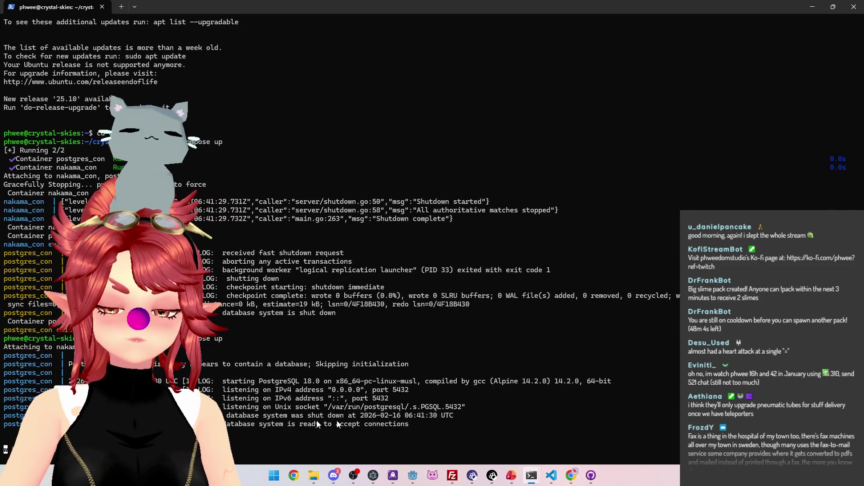
click(413, 476)
click(722, 22)
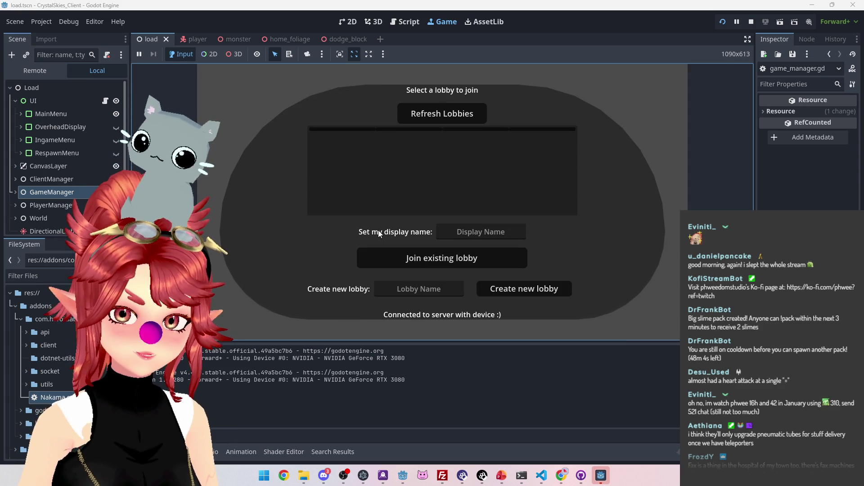
Enter a display name and create the lobby asdd
click(493, 231)
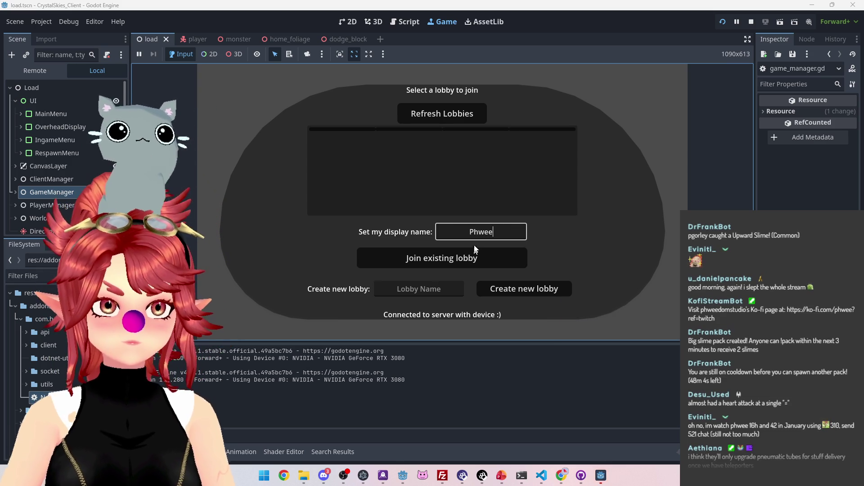
key(Tab)
key(Tab)
text(asdd)
click(520, 291)
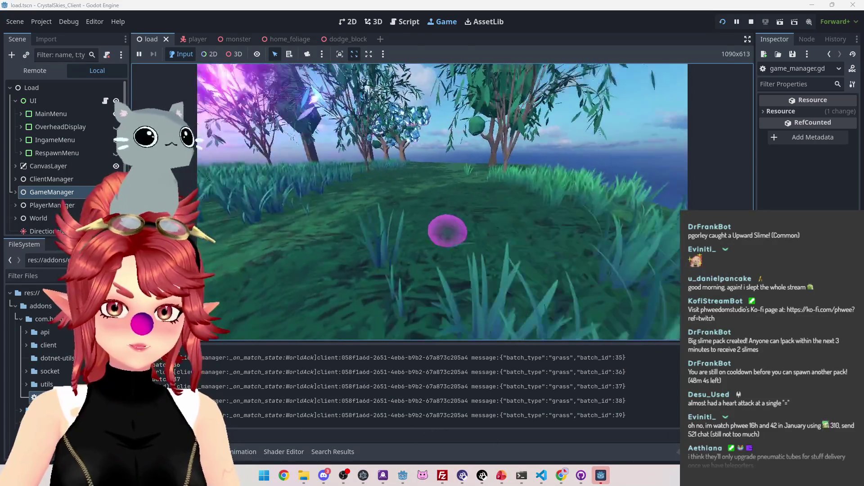
Charge an attack, move toward the pink slime, and open the host settings menu
key(4)
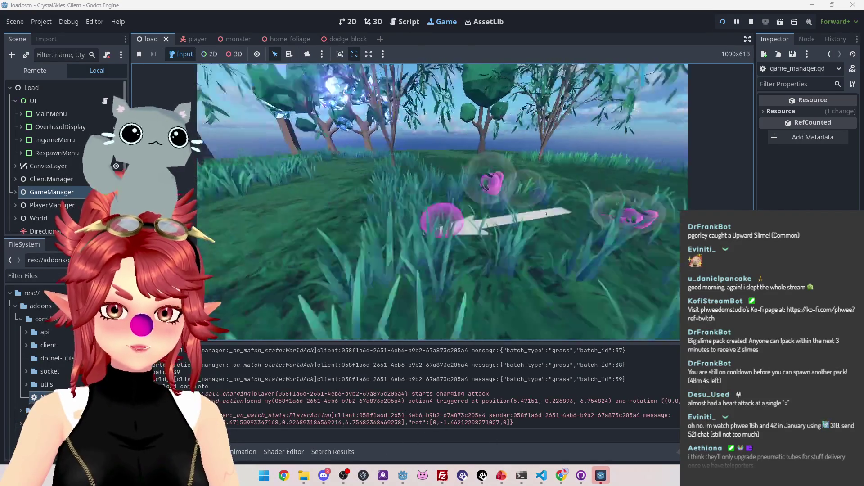
key(w)
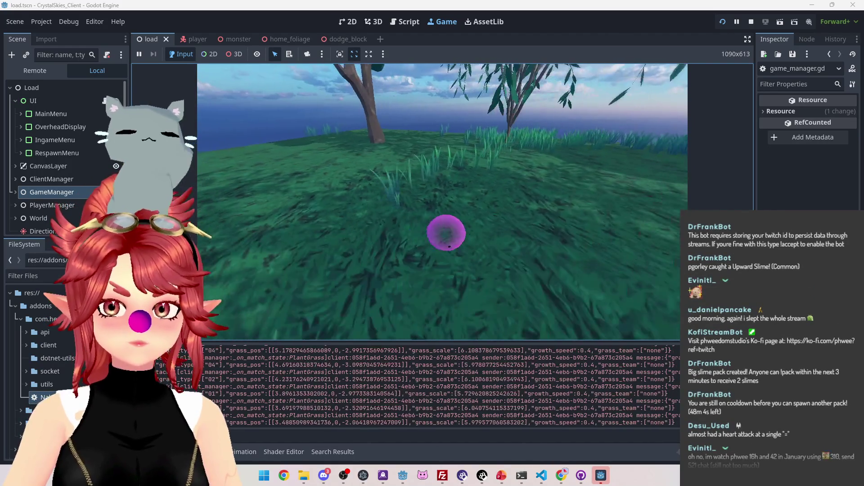
key(Escape)
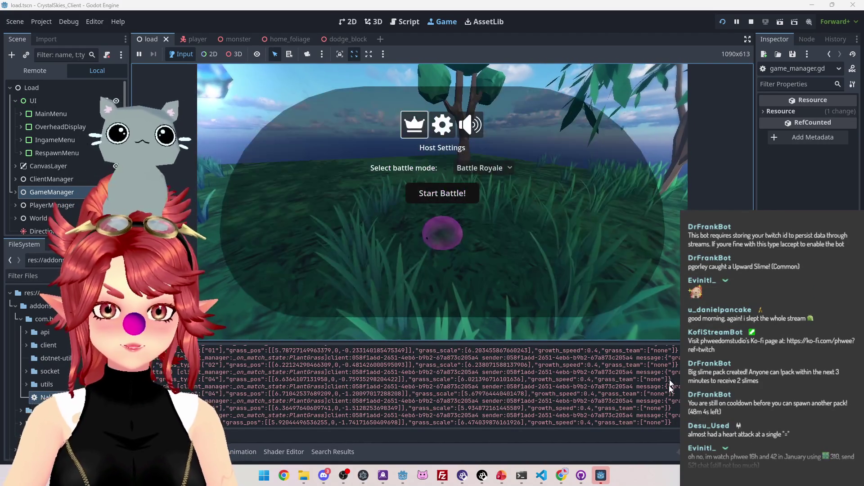
In a second client, refresh lobbies, enter a display name, and join asdd
key(F5)
click(448, 152)
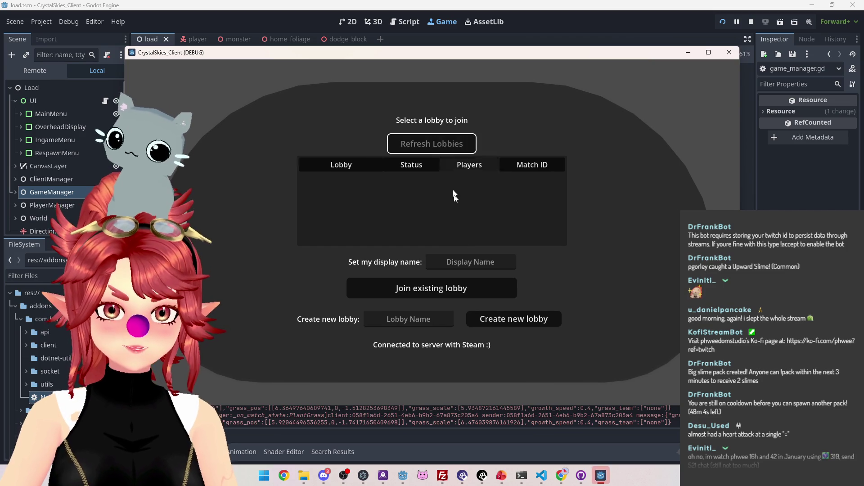
click(476, 261)
text(Phwee2)
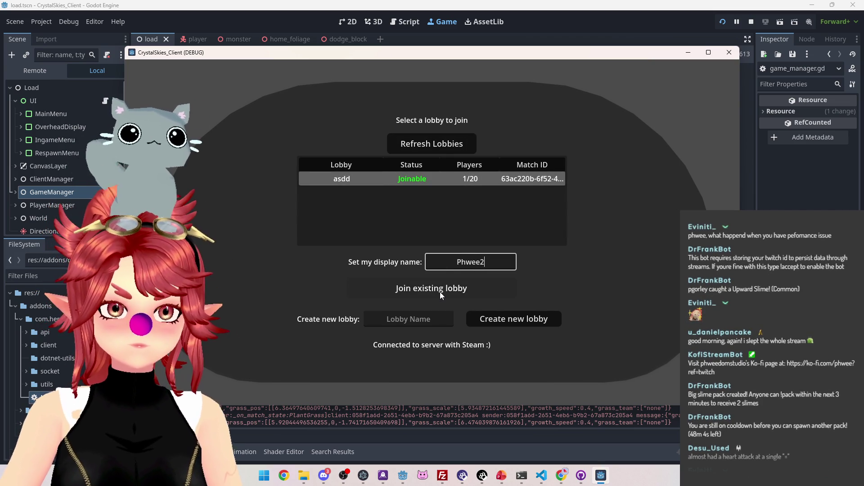
click(439, 291)
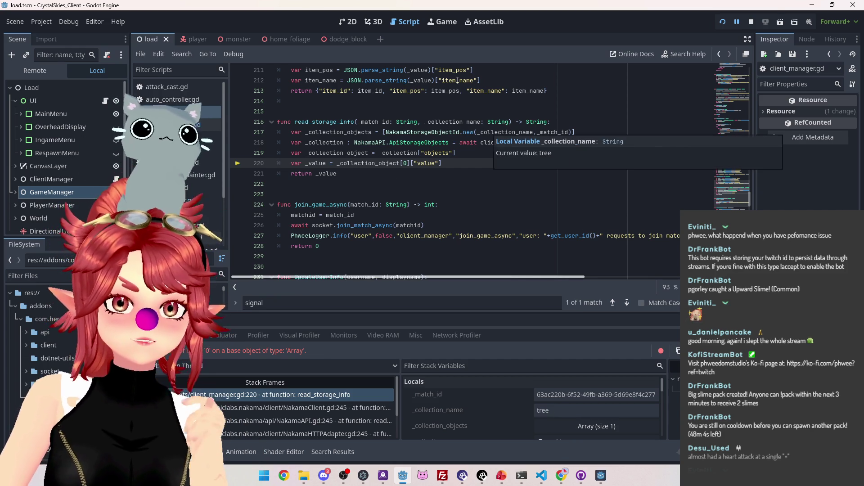
Resume past the storage error to the null queue_free break at player_manager.gd:130, enlarging the output log
mouse_move(448, 77)
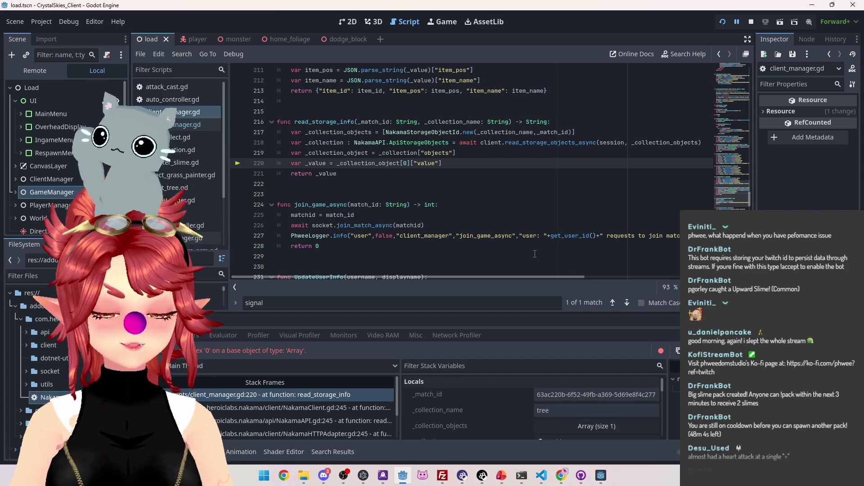
key(F12)
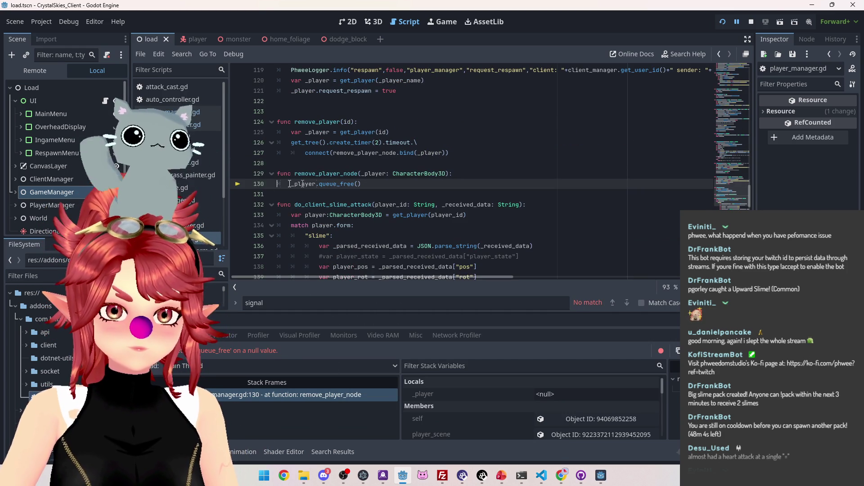
mouse_move(388, 314)
mouse_down()
mouse_move(388, 342)
mouse_move(388, 138)
mouse_up()
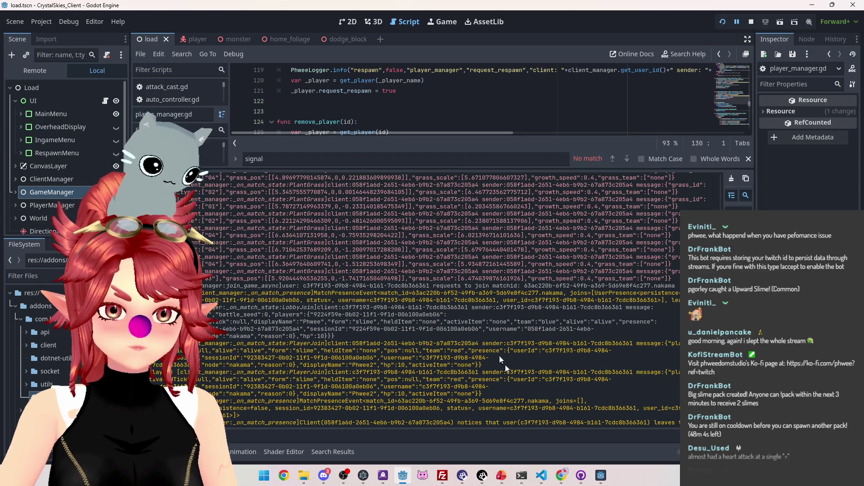
scroll(512, 382, up, 3)
scroll(516, 382, up, 3)
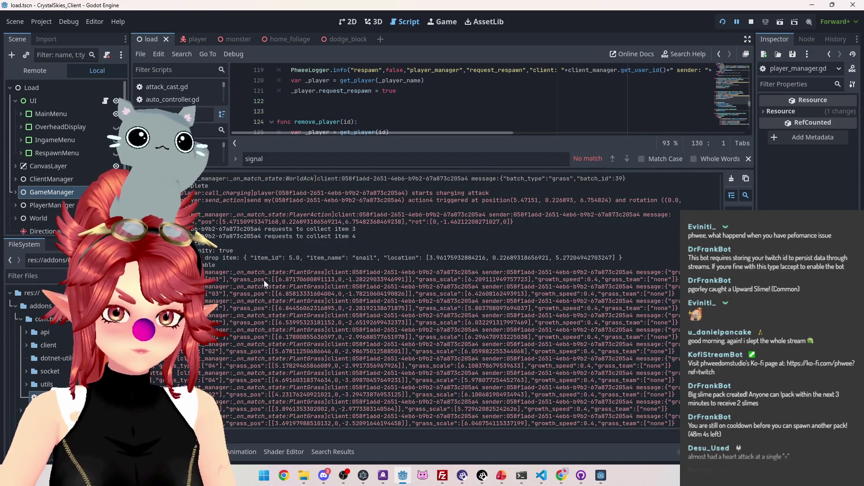
drag(265, 271, 324, 272)
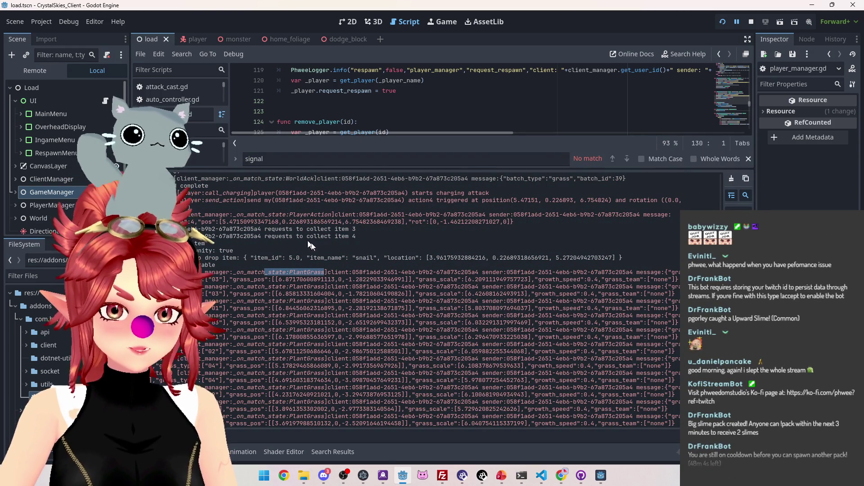
scroll(334, 310, down, 5)
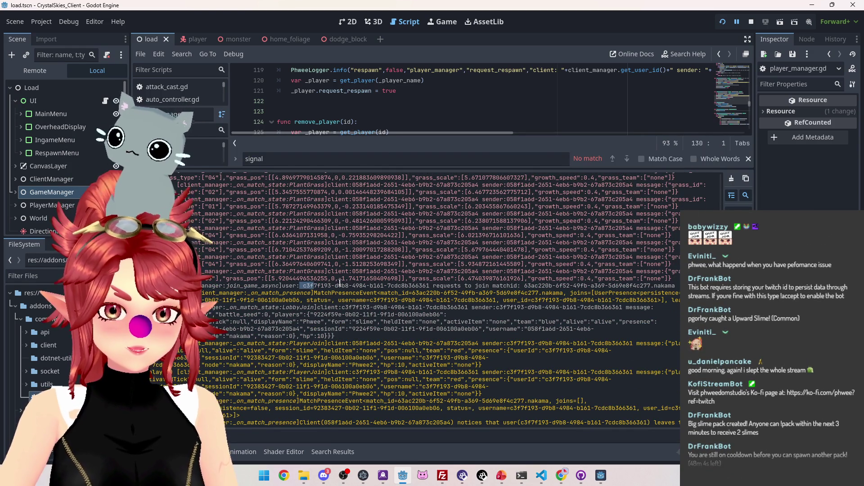
mouse_move(315, 308)
mouse_down()
mouse_move(452, 307)
mouse_move(455, 319)
mouse_up()
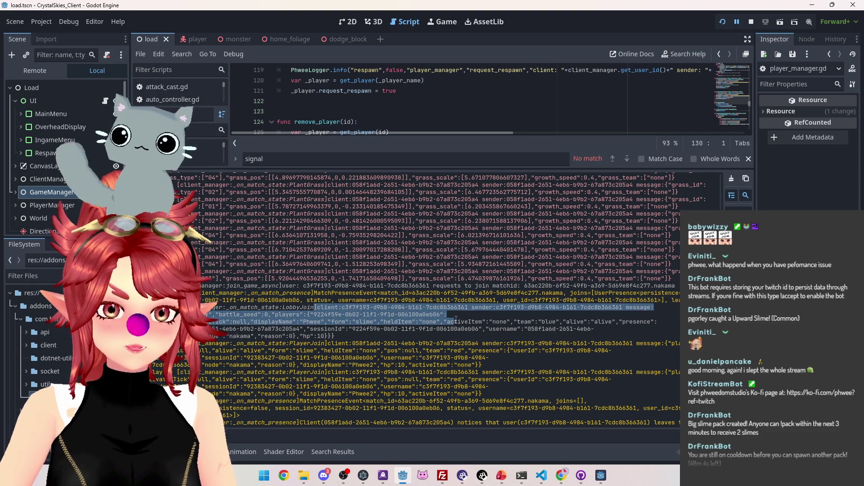
mouse_move(276, 307)
mouse_down()
mouse_move(445, 323)
mouse_move(352, 329)
mouse_up()
drag(282, 344, 351, 344)
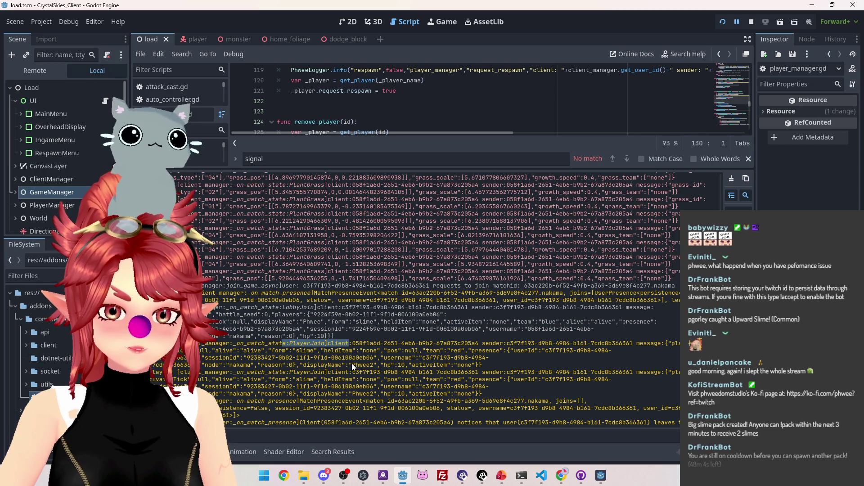
scroll(359, 404, up, 2)
scroll(359, 403, down, 2)
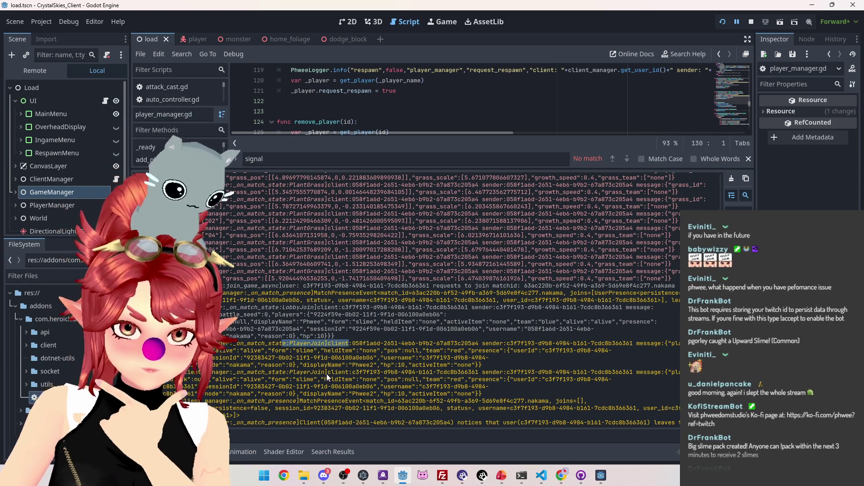
mouse_move(289, 372)
mouse_down()
mouse_move(381, 372)
mouse_move(315, 381)
mouse_move(486, 394)
mouse_up()
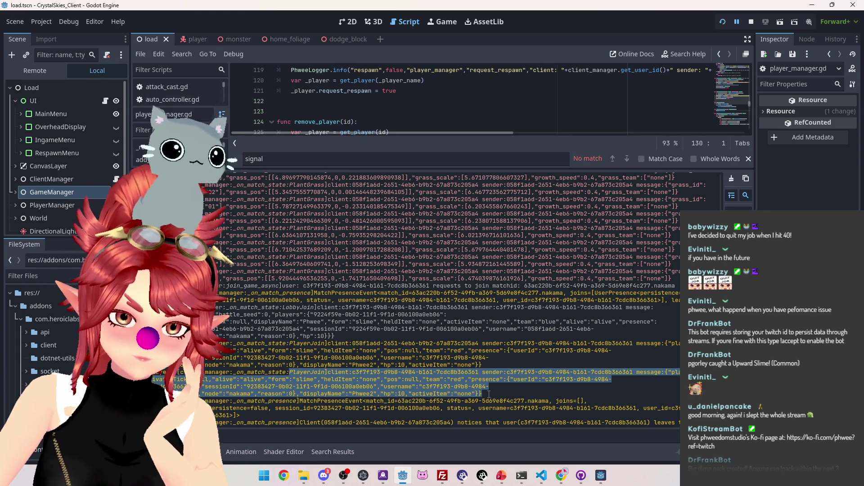
mouse_move(310, 401)
mouse_down()
mouse_move(409, 401)
mouse_move(415, 417)
mouse_up()
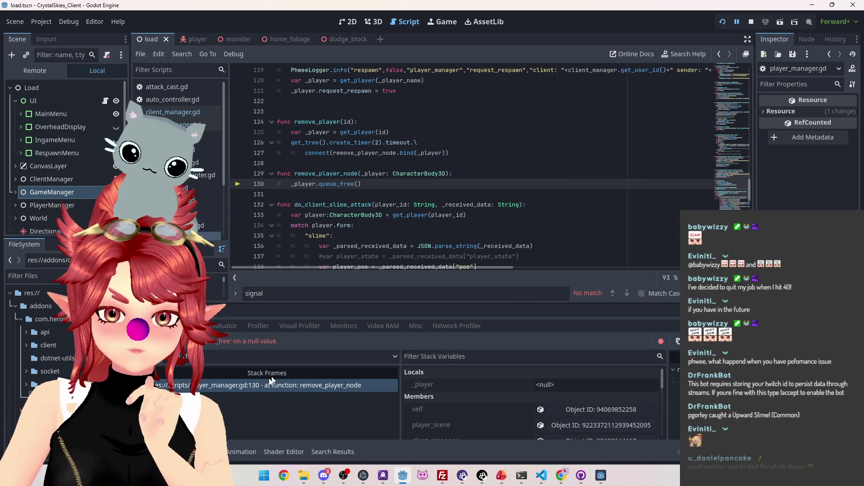
Resume to the next error, inspect the NakamaClient and read_storage_info stack frames, then stop the game
key(F12)
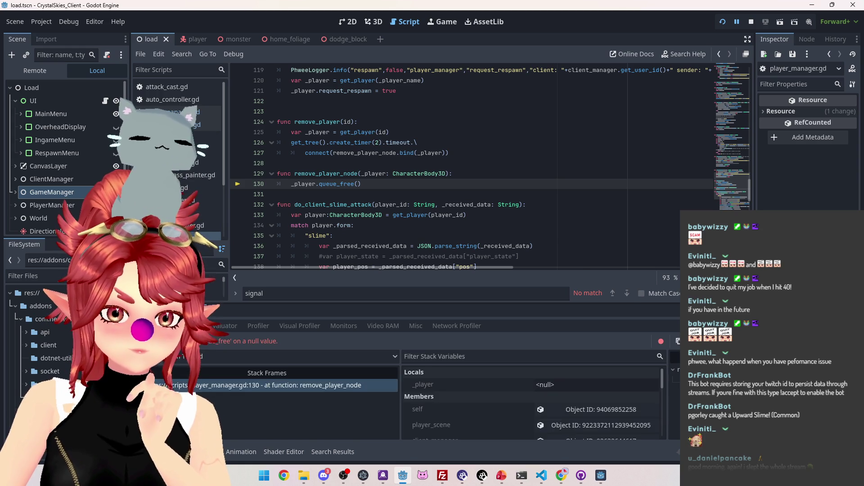
click(262, 394)
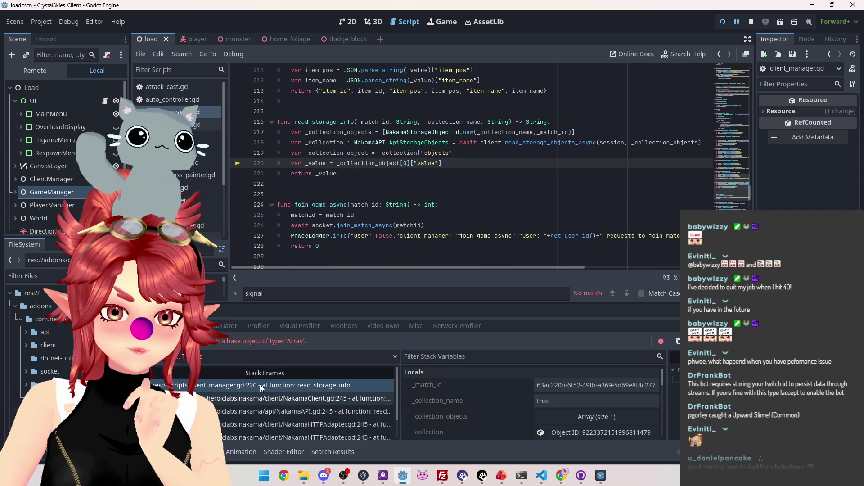
click(259, 386)
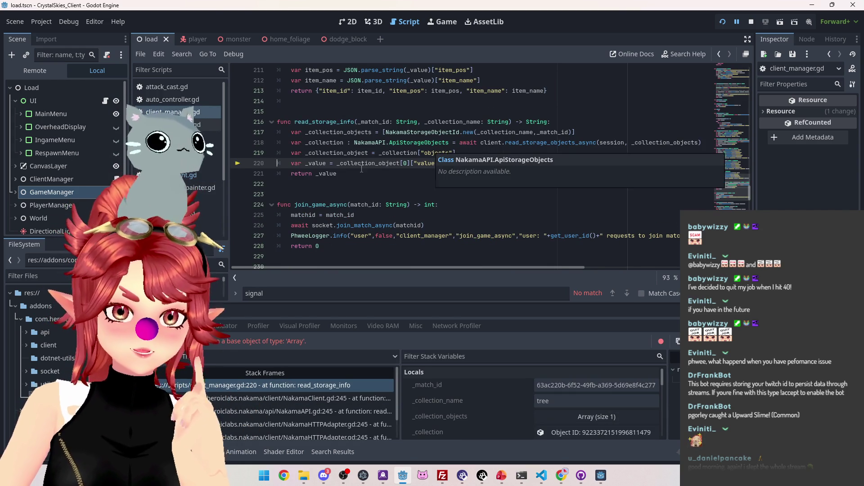
click(751, 22)
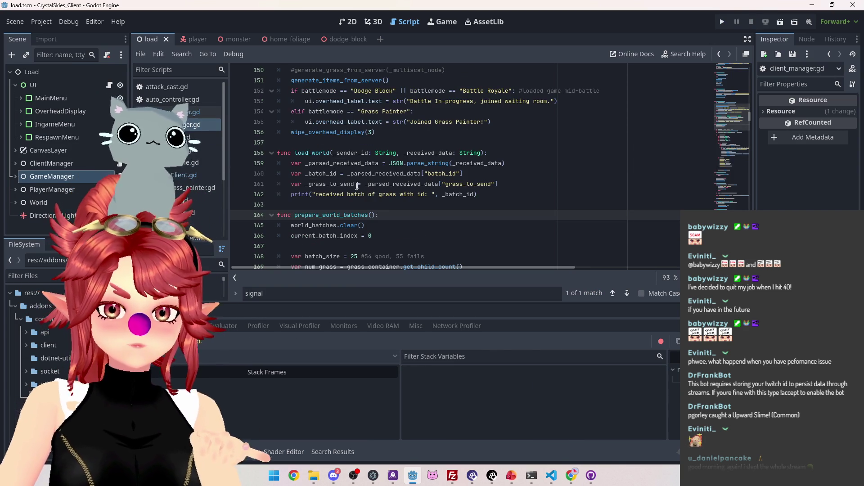
Scroll through client_manager.gd and jump to the lobby_join definition in game_manager.gd
scroll(495, 234, up, 8)
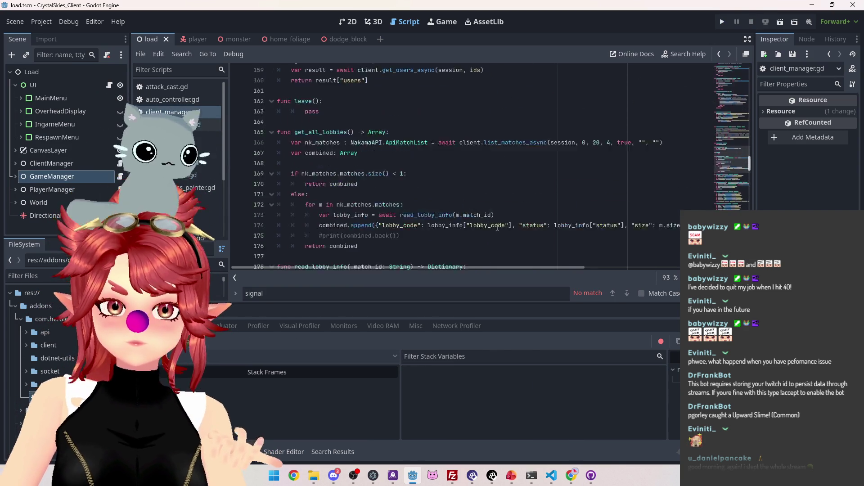
scroll(495, 234, up, 20)
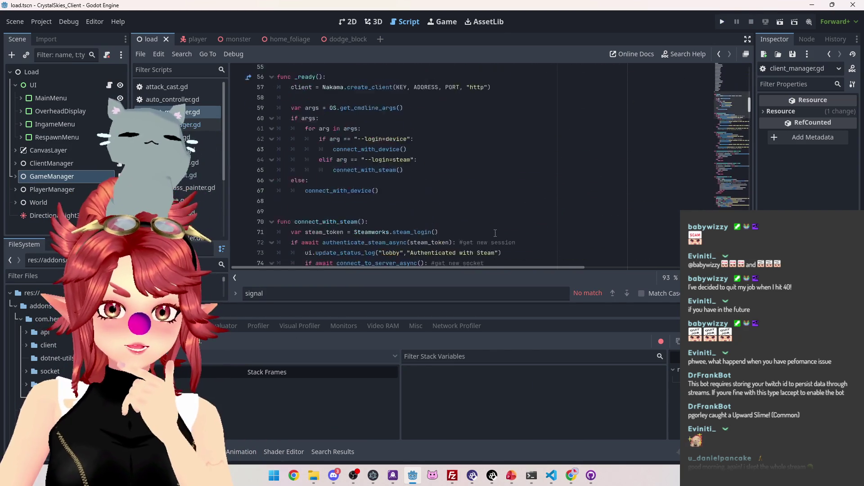
scroll(495, 233, down, 20)
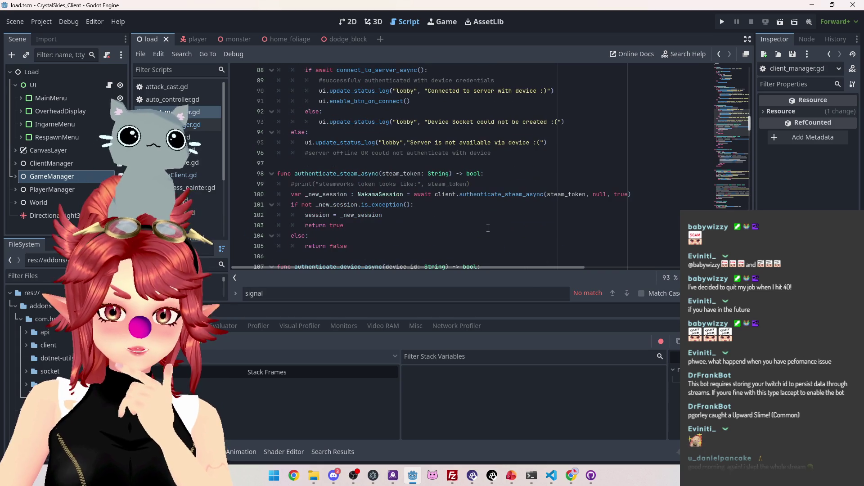
scroll(488, 228, down, 19)
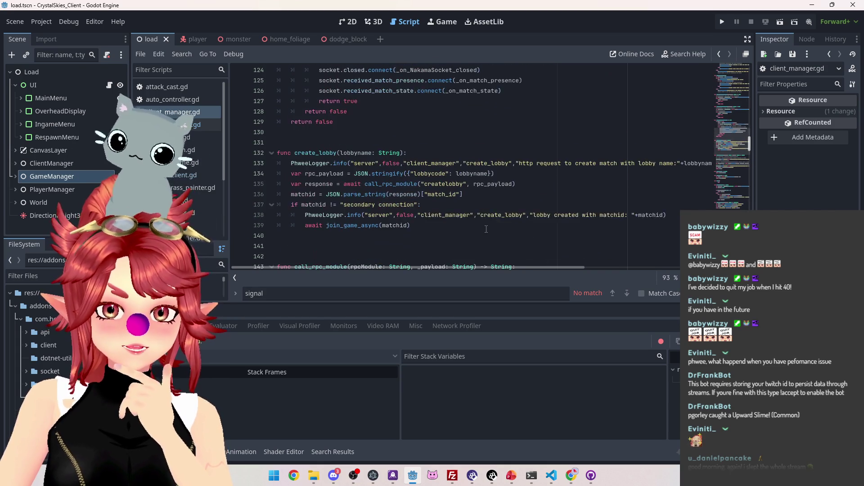
scroll(396, 182, up, 12)
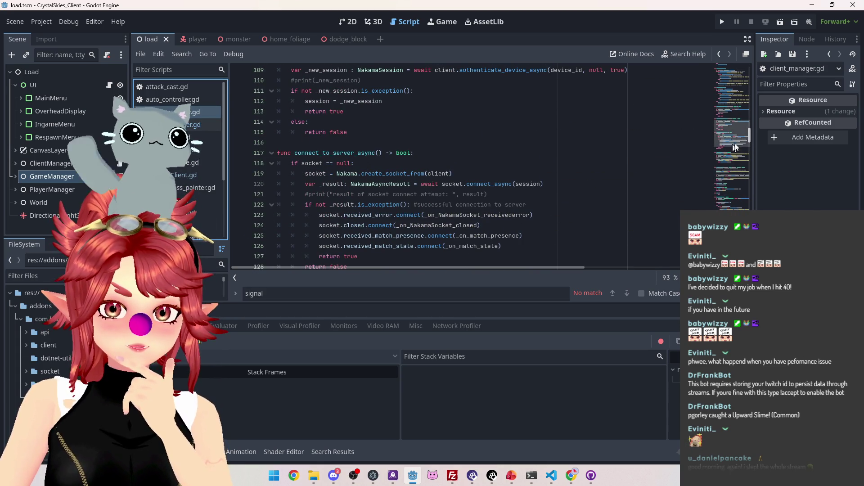
scroll(707, 148, down, 20)
scroll(358, 128, up, 8)
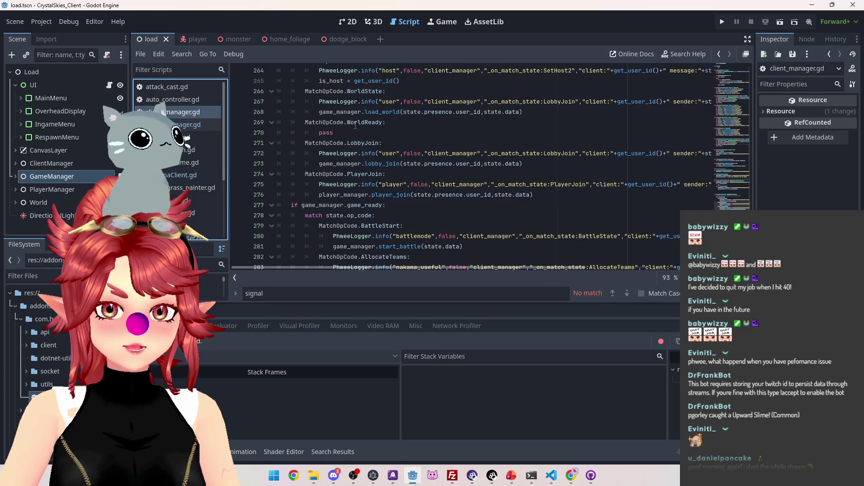
ctrl+click(374, 165)
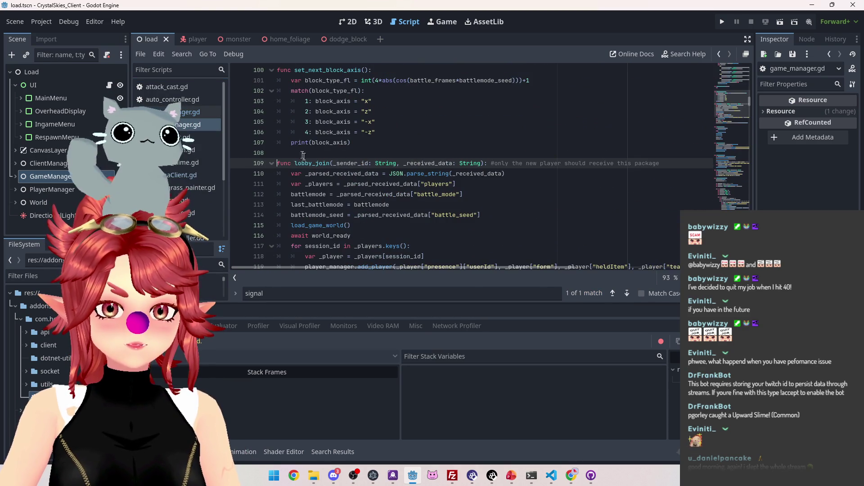
Jump to client_load_game and prefix the line 149 generate_trees_from_server call with #
scroll(371, 156, down, 4)
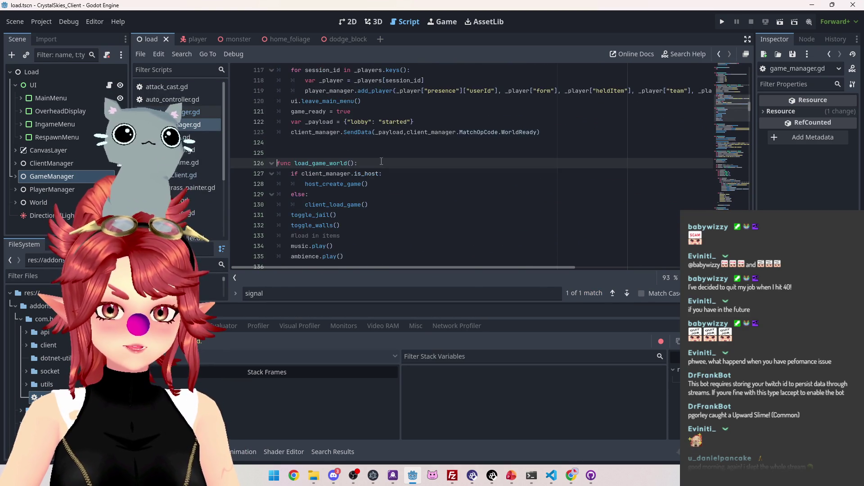
ctrl+click(326, 144)
scroll(346, 153, down, 1)
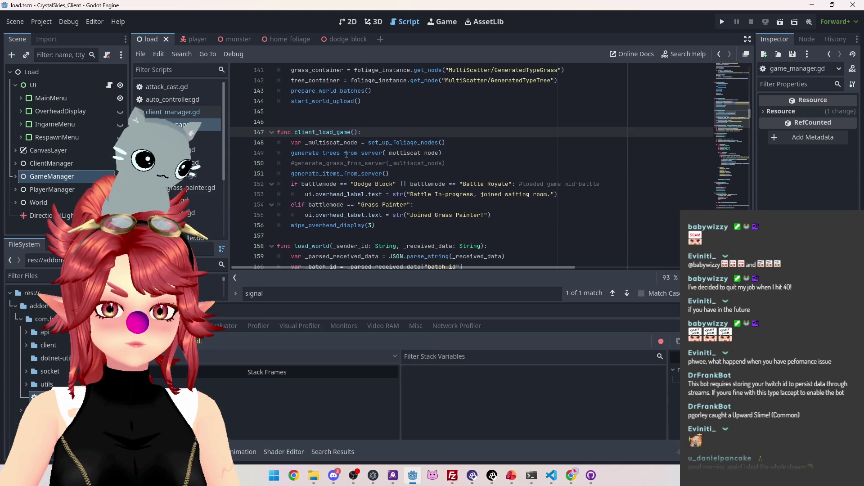
click(291, 153)
text(#)
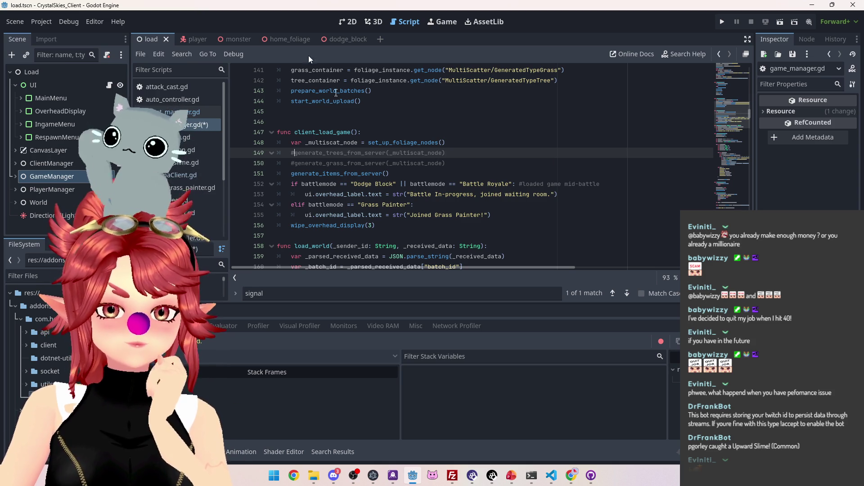
click(481, 143)
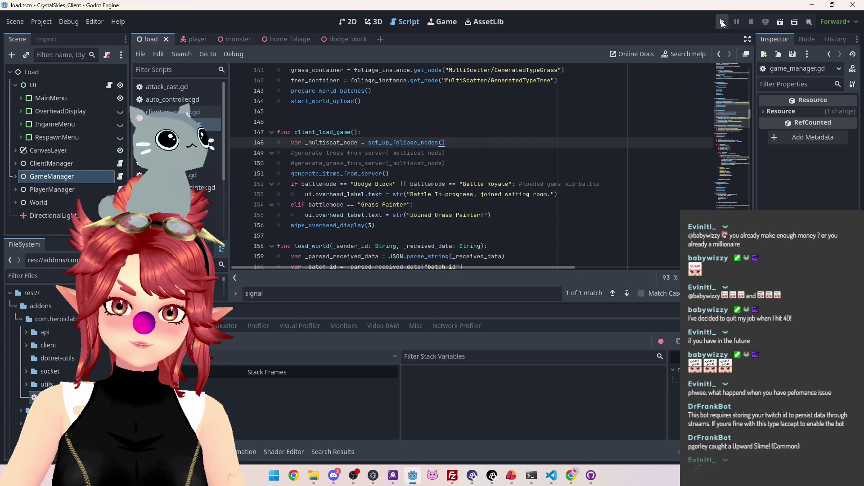
Launch the game, enter a display name, and create the lobby asddd
click(722, 23)
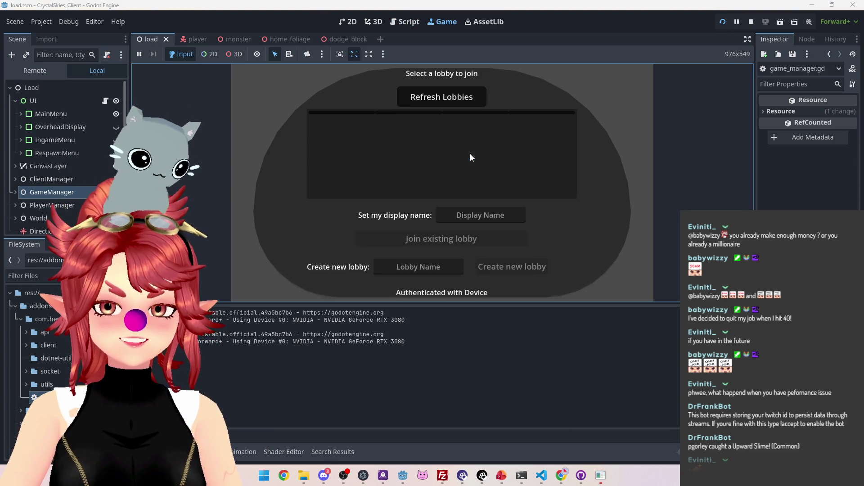
click(472, 212)
text(P)
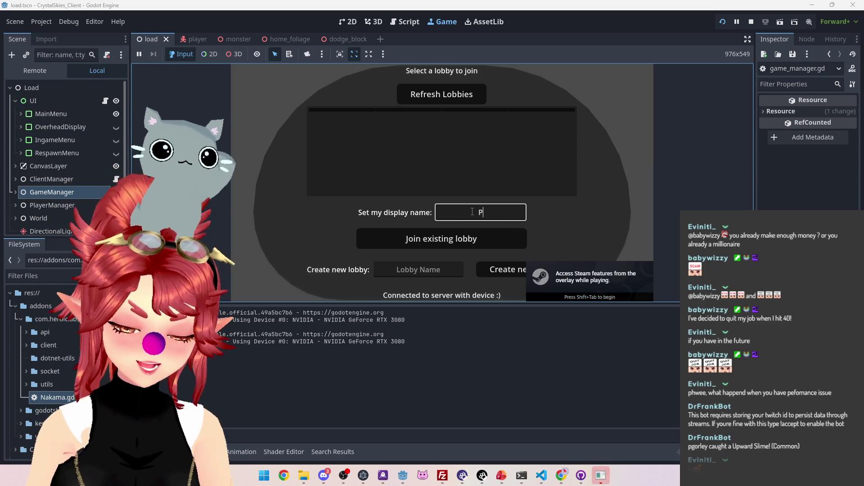
key(Tab)
key(Tab)
text(asddd)
click(499, 269)
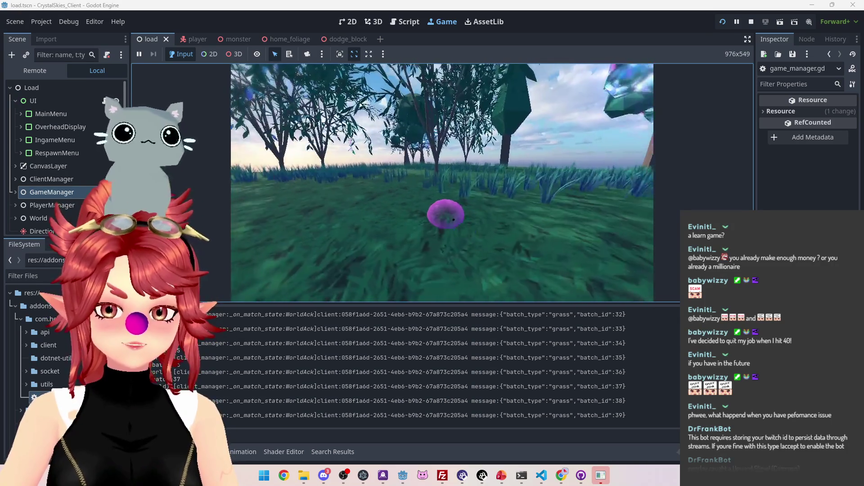
In the second client window, enter a display name and create another lobby named asddd
key(Escape)
click(606, 476)
click(471, 262)
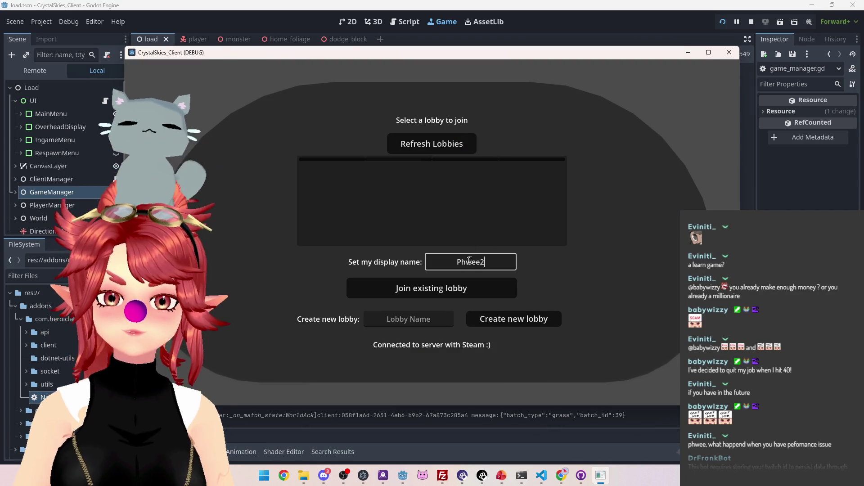
key(Tab)
key(Tab)
text(asddd)
click(499, 320)
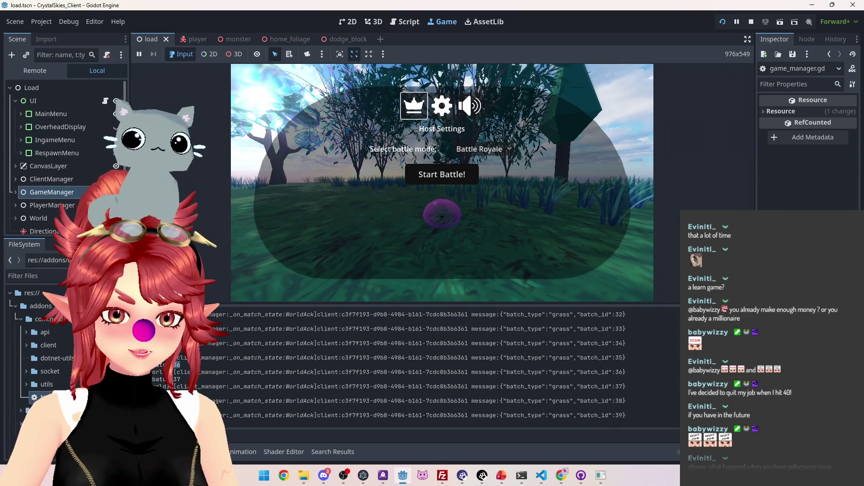
Scroll the Output log, select the grass batch_id 0 entry, and stop the game
scroll(315, 409, up, 5)
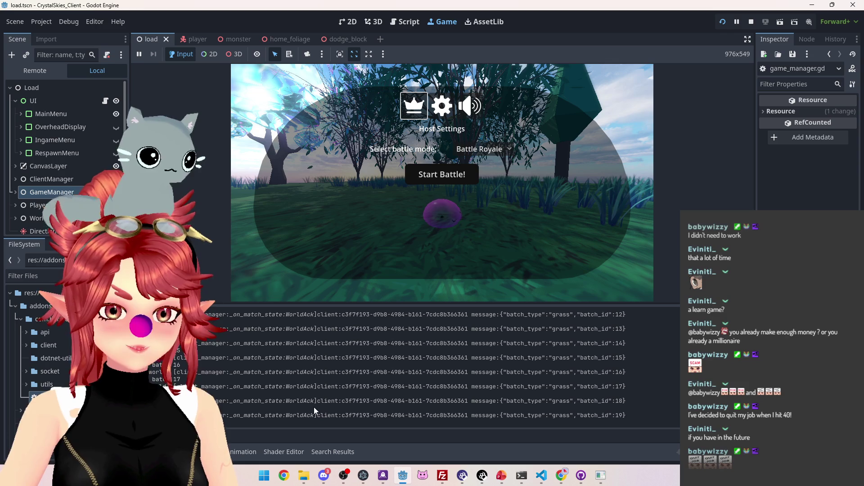
scroll(315, 407, up, 3)
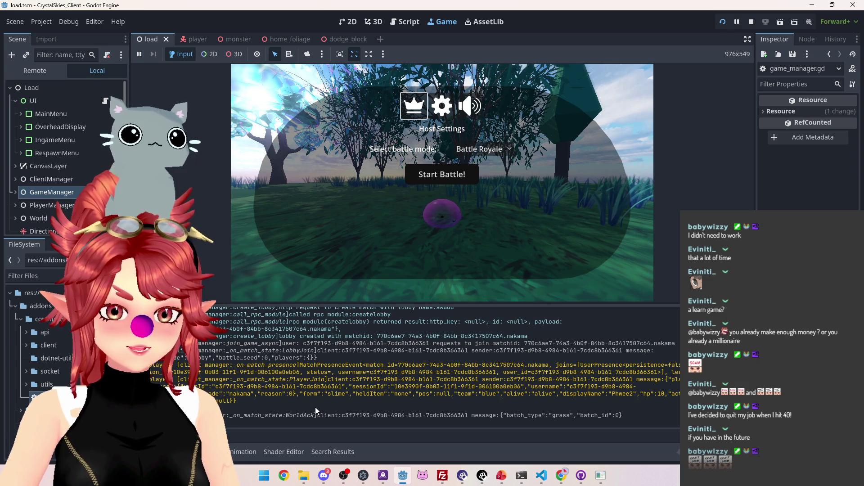
scroll(314, 406, down, 1)
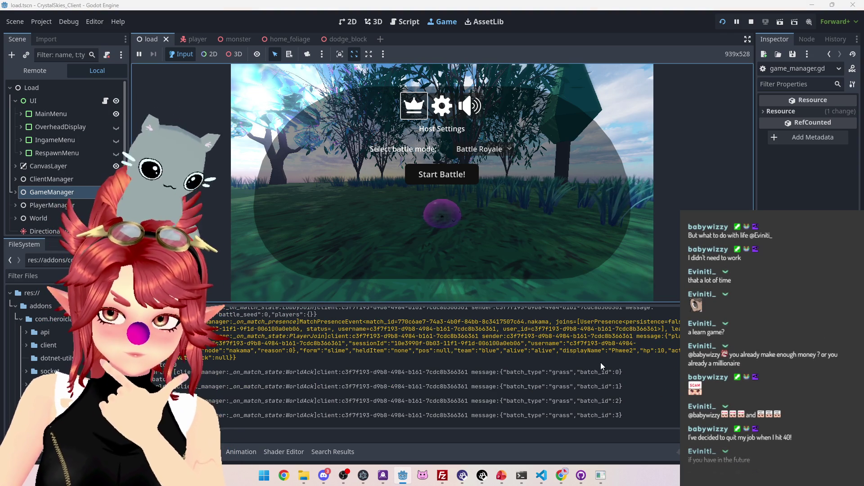
drag(514, 373, 557, 378)
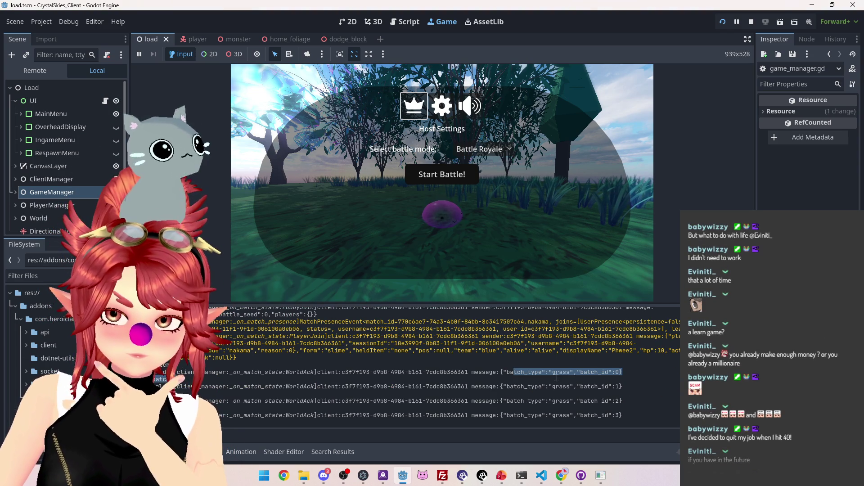
click(751, 22)
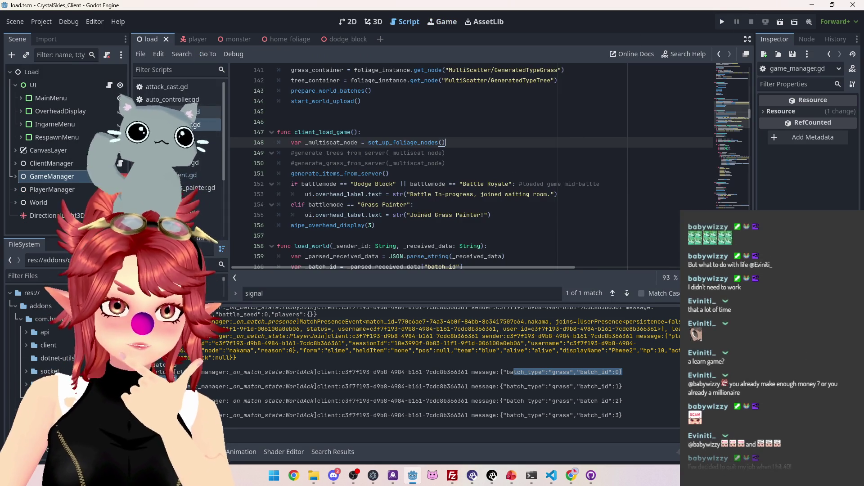
From client_manager.gd, trace into lobby_join and load_game_world, ending at lobby_join line 109
click(191, 112)
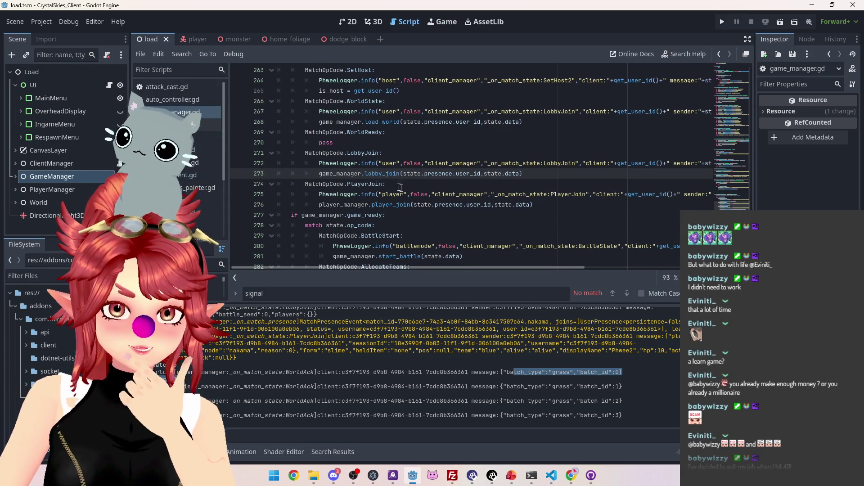
ctrl+click(381, 173)
scroll(381, 174, down, 2)
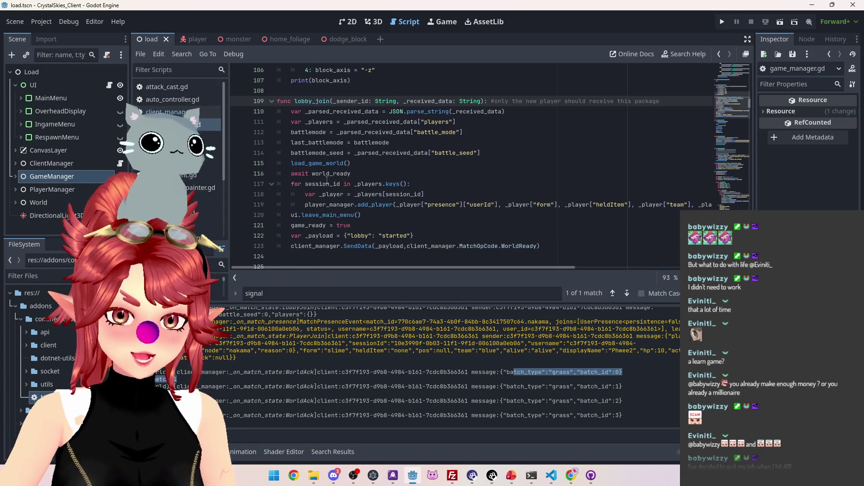
ctrl+click(325, 164)
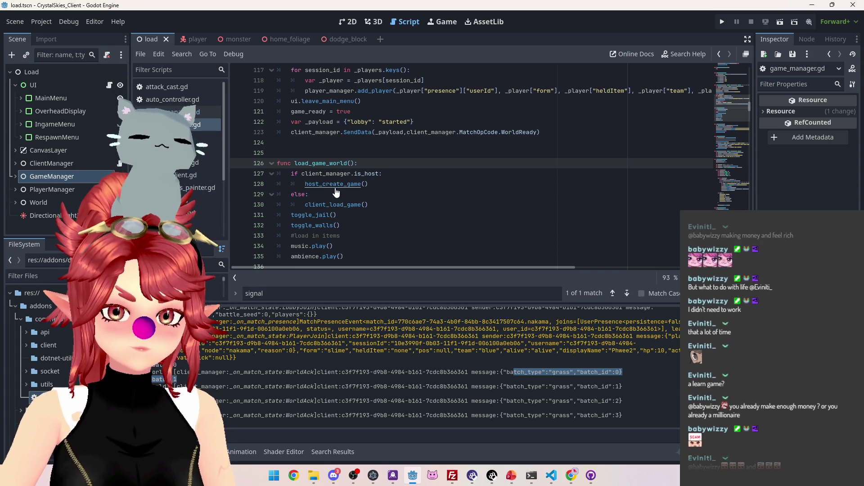
ctrl+click(376, 173)
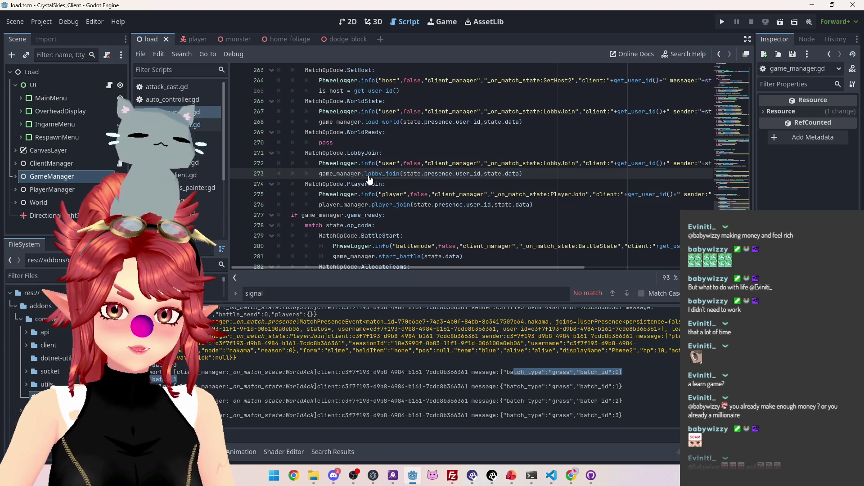
ctrl+click(368, 177)
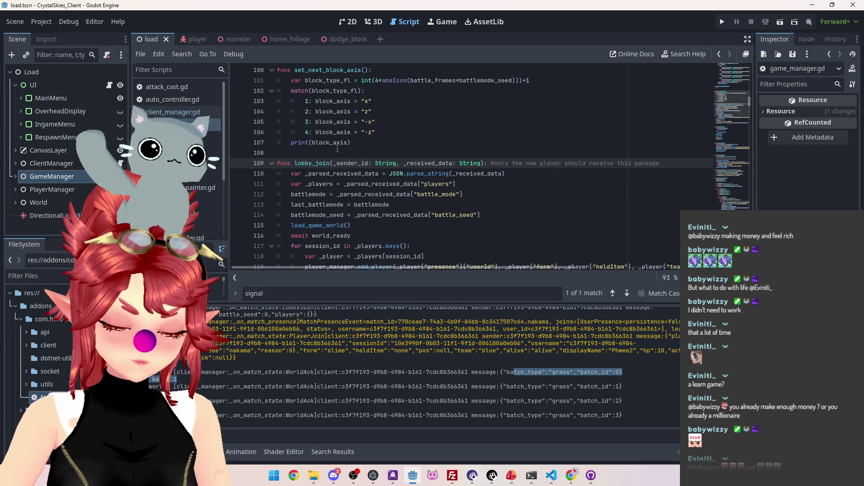
Search the whole project for 'host', then for 'host_id'
key(ctrl+shift+f)
text(host_)
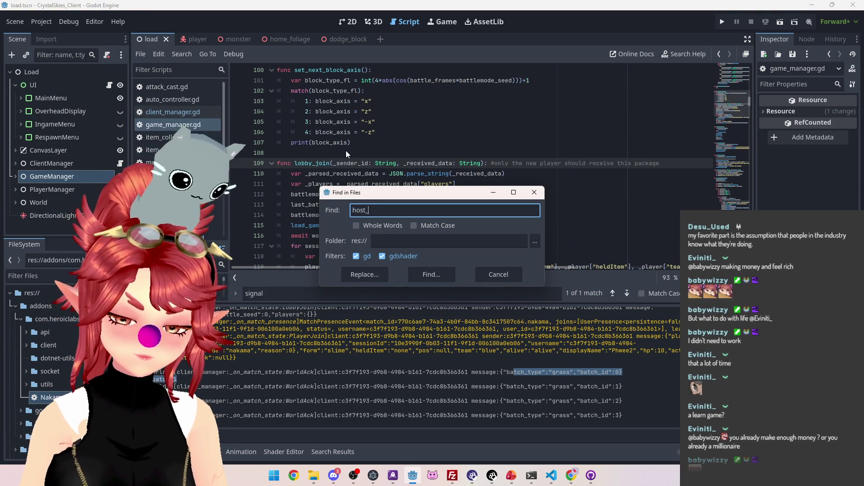
key(Return)
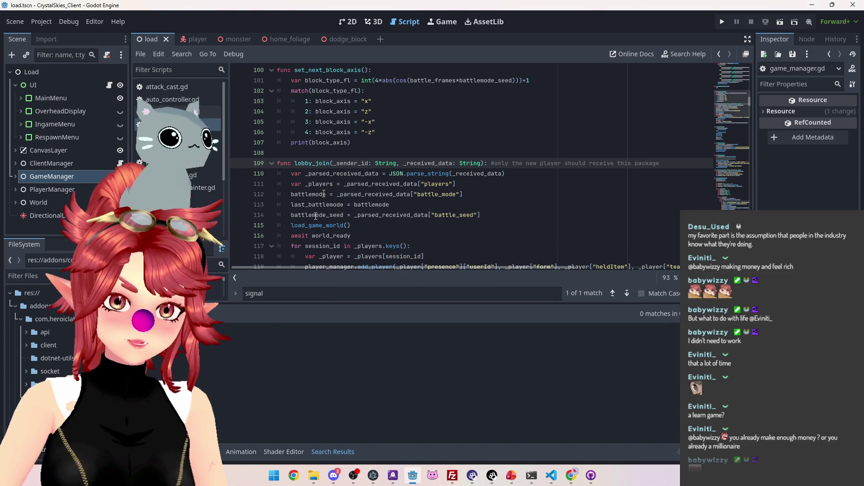
key(ctrl+shift+f)
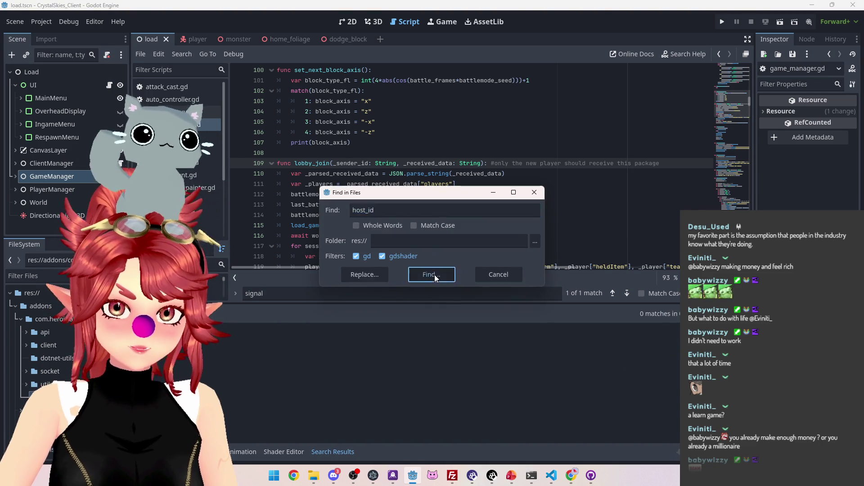
click(434, 275)
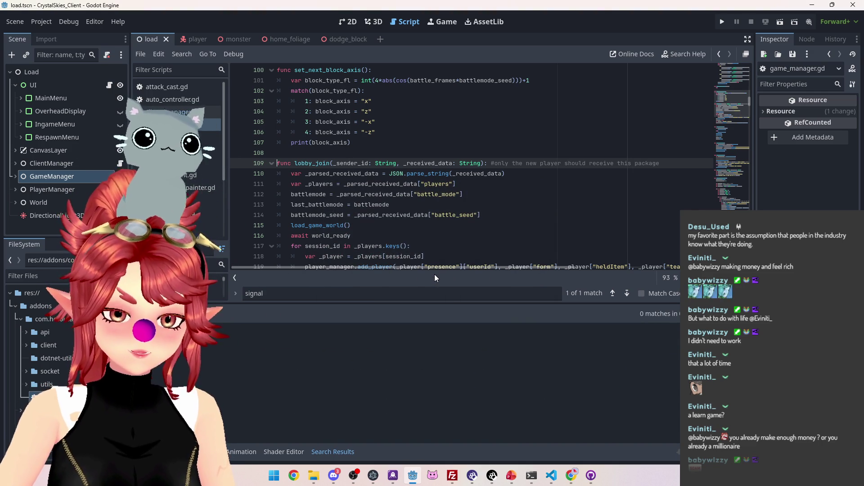
Search the project for 'is_host' and open the 'is_host = true' result
key(ctrl+shift+f)
text(o)
key(BackSpace)
text(is_host)
key(Return)
scroll(292, 400, up, 2)
click(284, 357)
Open the 'is_host = get_user_id()' assignment in client_manager.gd's SetHost handler
scroll(440, 198, up, 3)
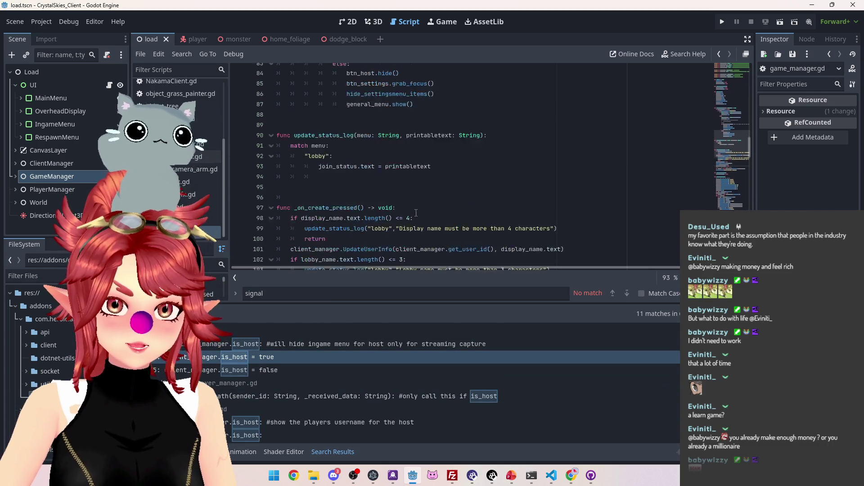
scroll(440, 198, down, 6)
scroll(338, 175, up, 2)
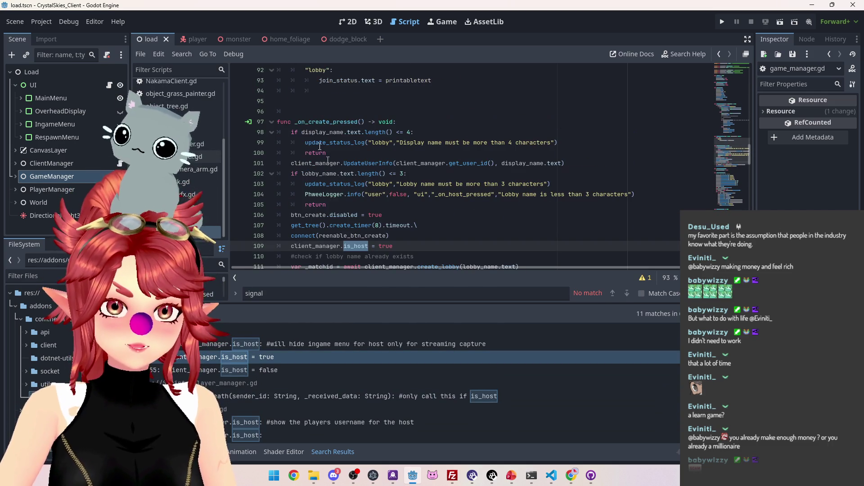
scroll(323, 167, down, 2)
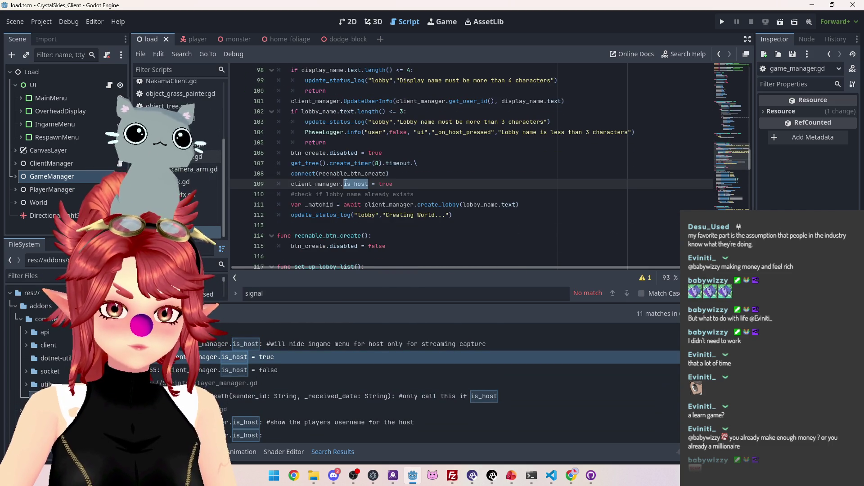
scroll(325, 391, down, 2)
scroll(325, 390, down, 1)
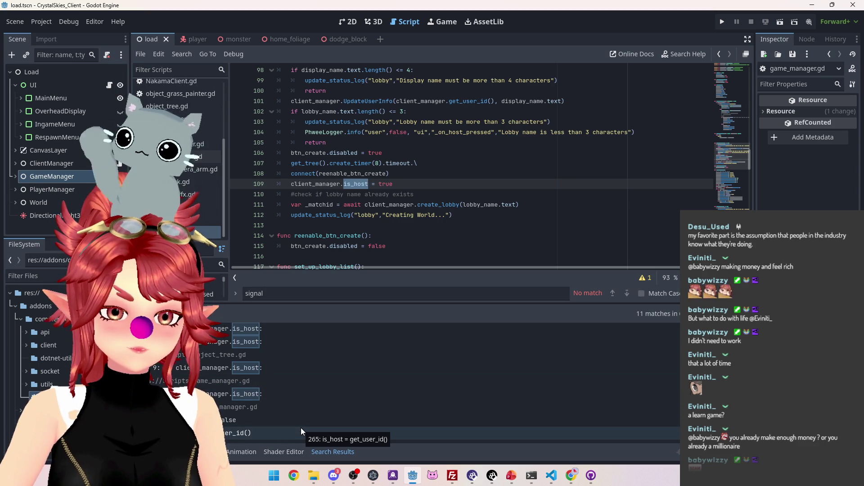
click(284, 431)
scroll(418, 167, up, 2)
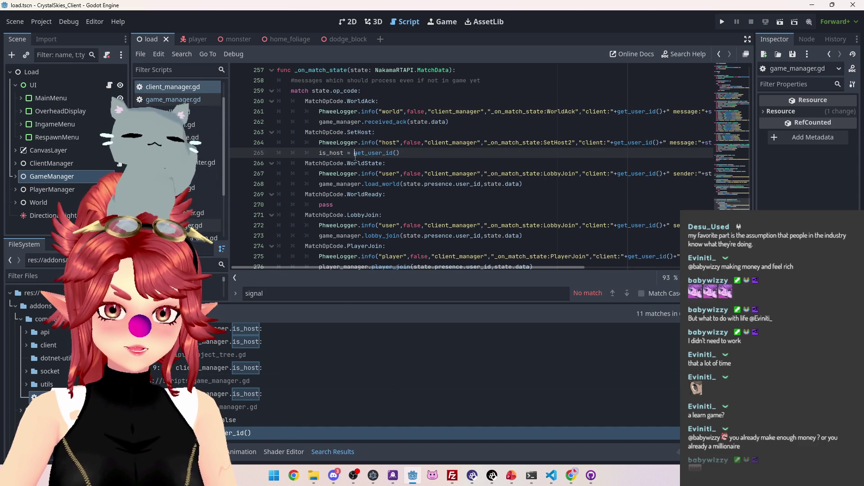
Replace get_user_id() with true in the is_host assignment on line 265
drag(355, 156, 419, 156)
text(true)
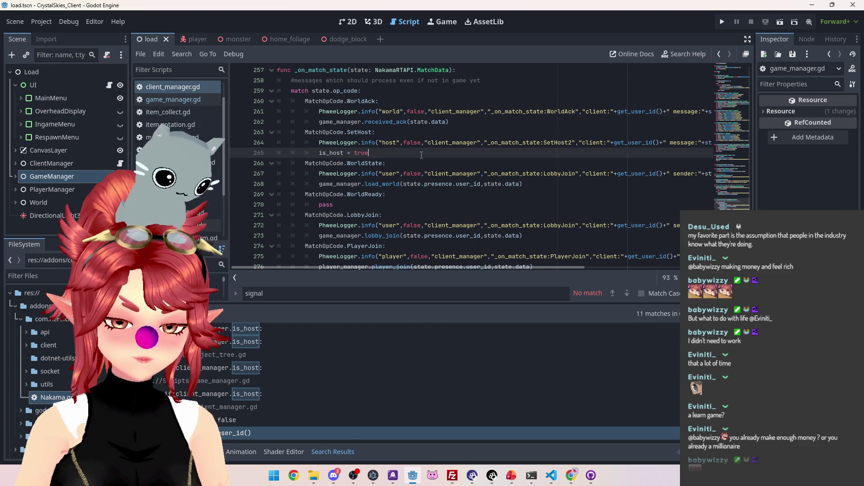
click(407, 167)
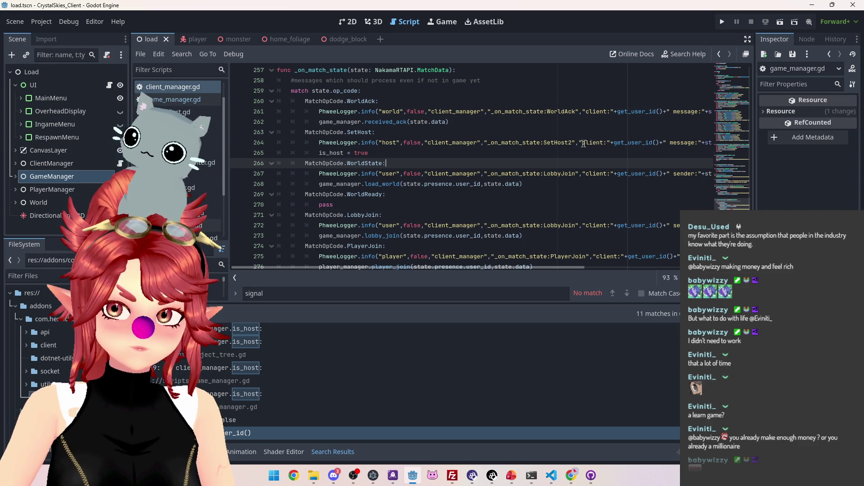
Drop the '2' so line 264's log label reads SetHost instead of SetHost2
click(568, 142)
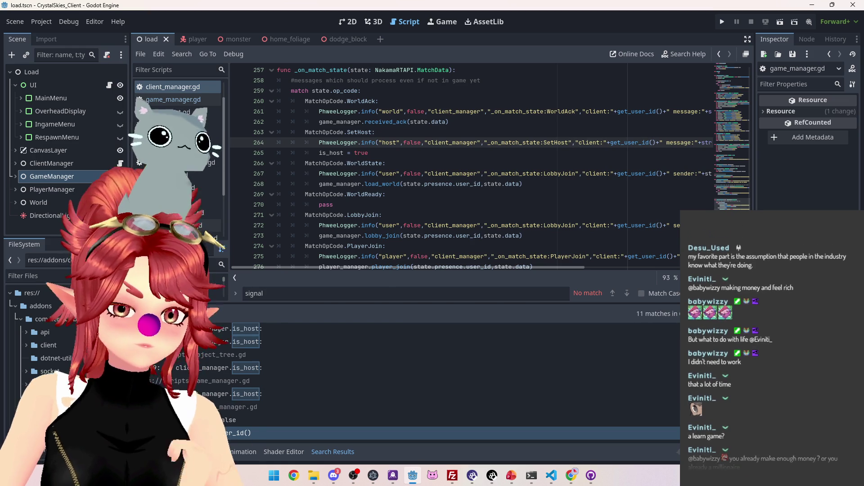
key(alt+o)
scroll(306, 387, up, 1)
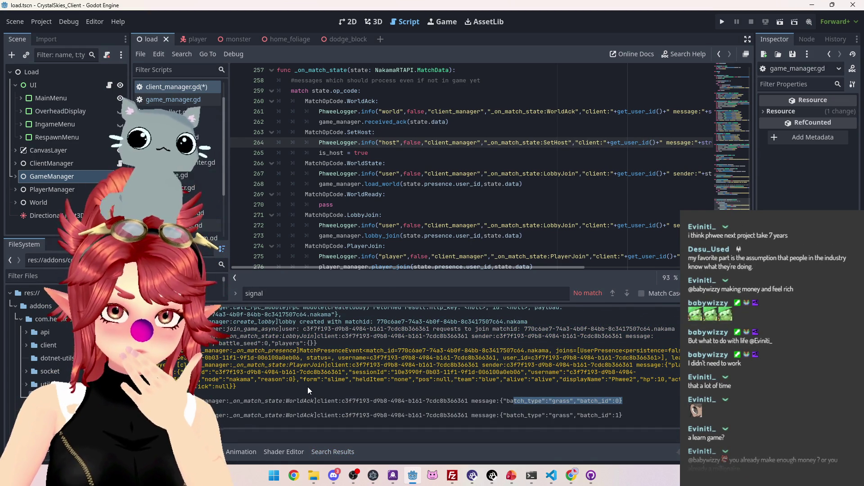
scroll(307, 387, up, 2)
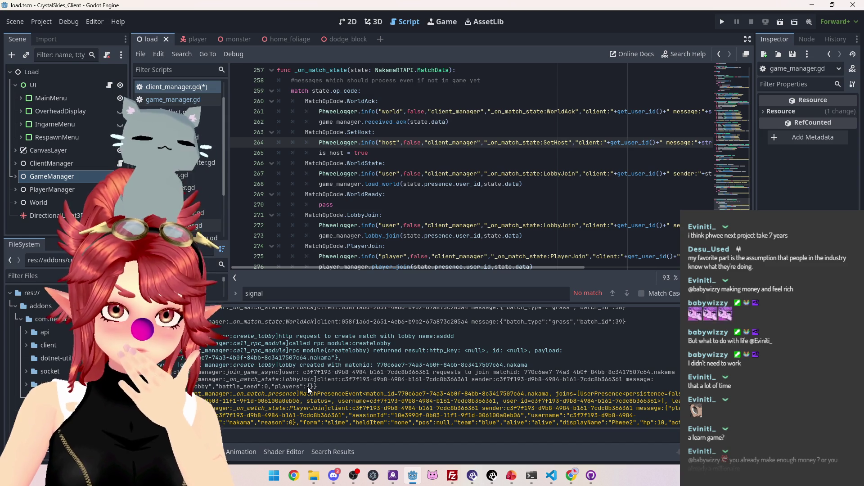
scroll(307, 387, up, 5)
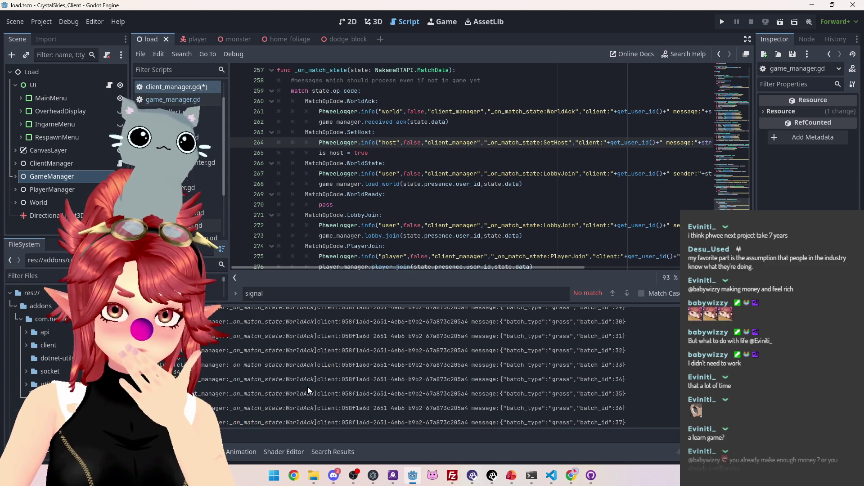
scroll(307, 387, up, 15)
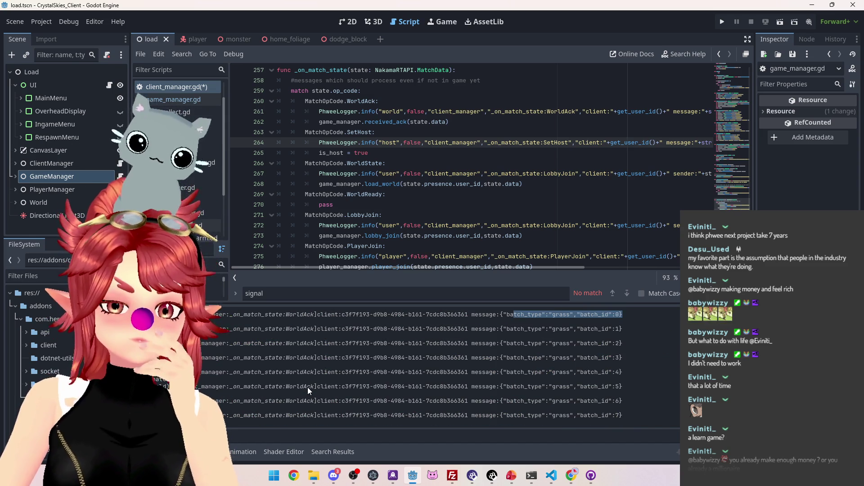
scroll(307, 387, up, 1)
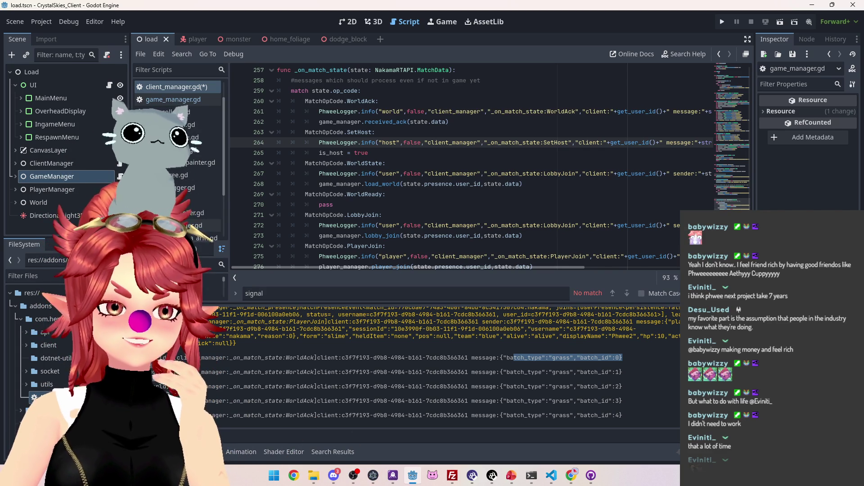
Save the edited client_manager.gd script
click(423, 166)
key(ctrl+s)
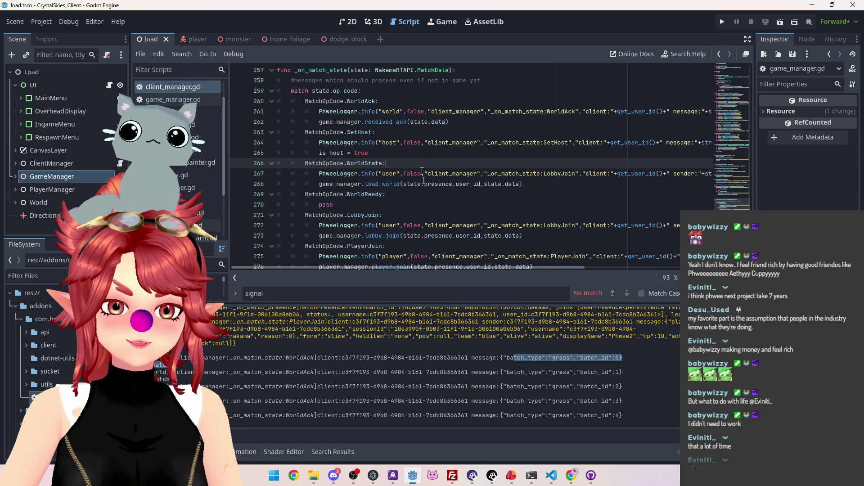
scroll(482, 208, down, 2)
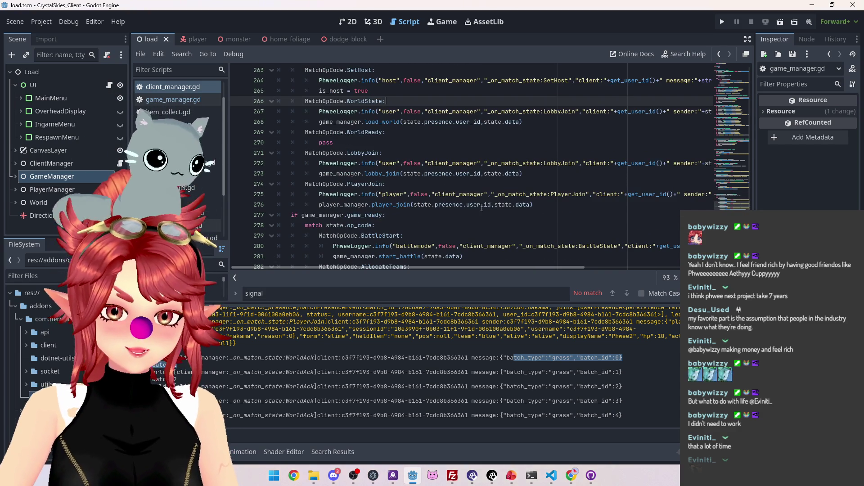
scroll(482, 208, down, 2)
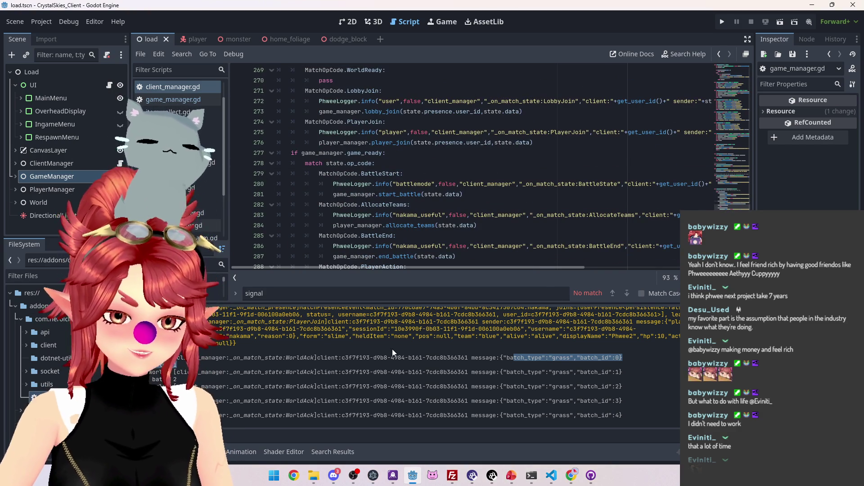
scroll(316, 173, up, 1)
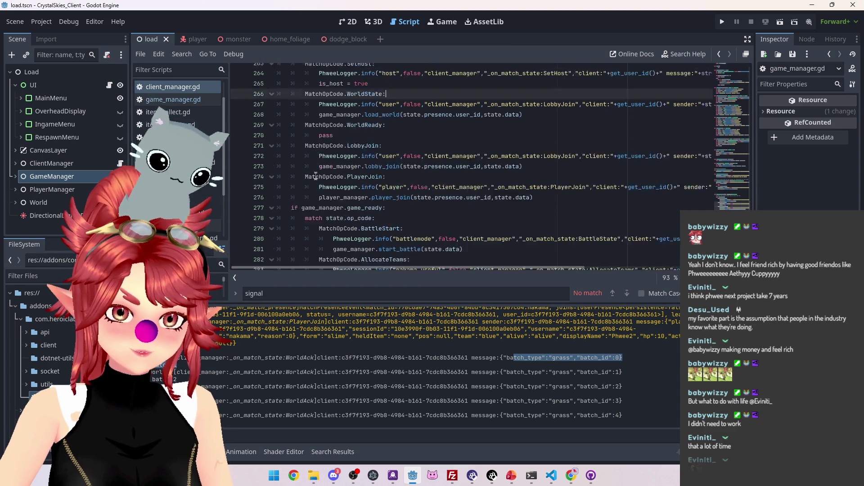
scroll(315, 172, up, 2)
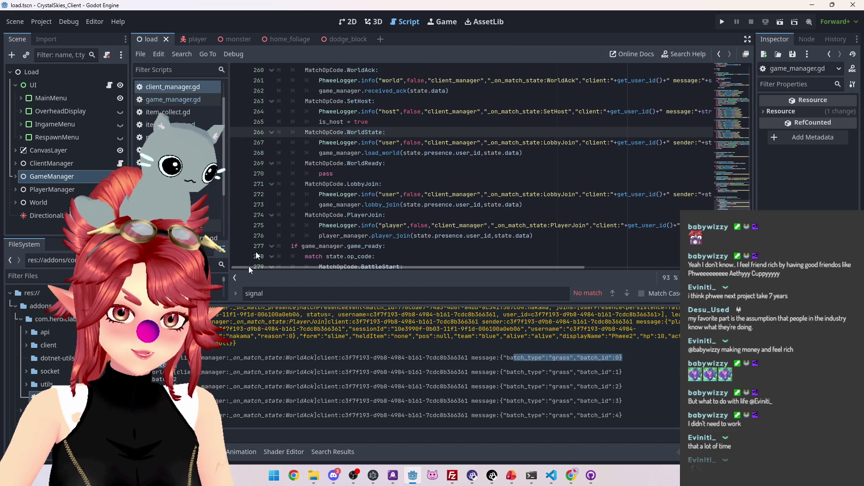
Open game_manager.gd and jump from lobby_join to the load_game_world definition
click(176, 100)
scroll(343, 201, down, 2)
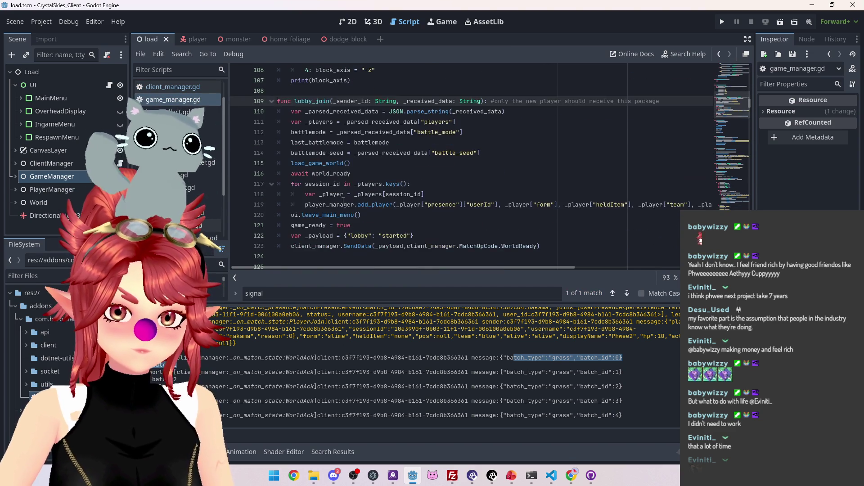
scroll(343, 202, up, 6)
scroll(343, 201, down, 6)
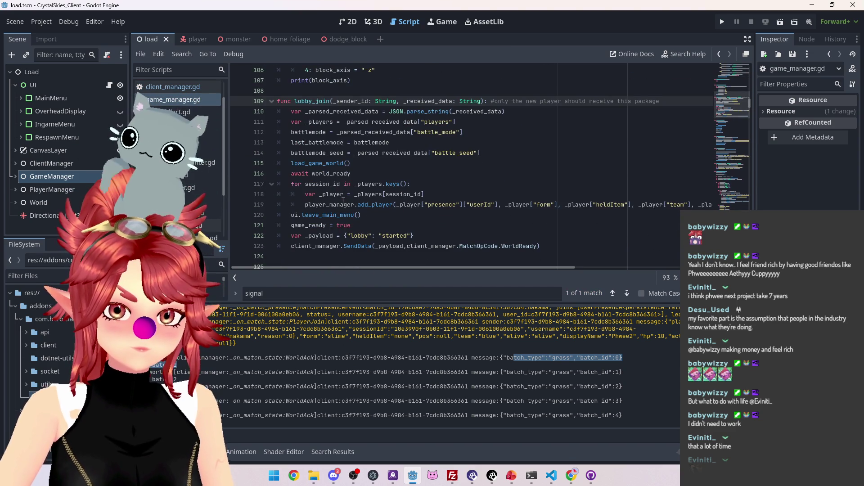
scroll(343, 201, up, 3)
scroll(329, 153, down, 4)
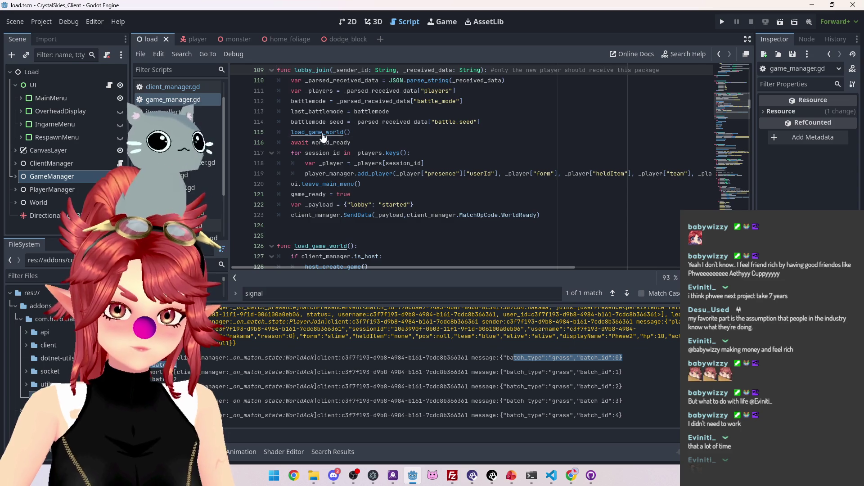
ctrl+click(323, 133)
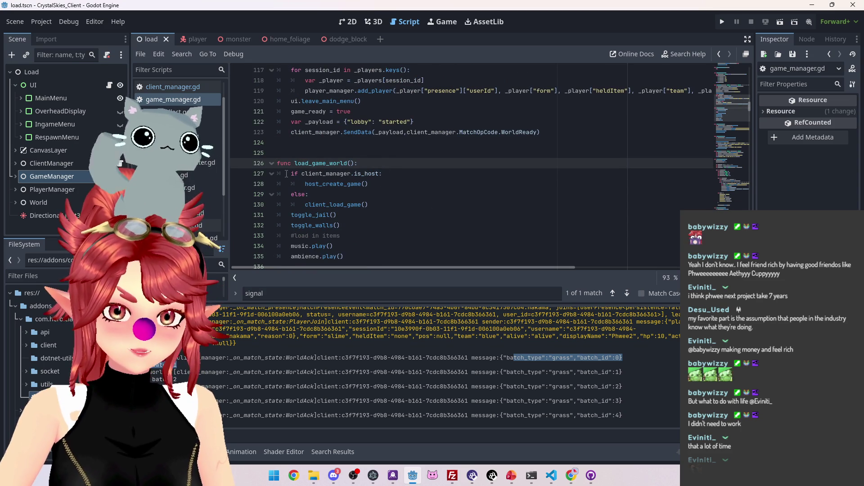
Insert a new first line in load_game_world and begin a print(client) call
click(287, 174)
key(Return)
key(Up)
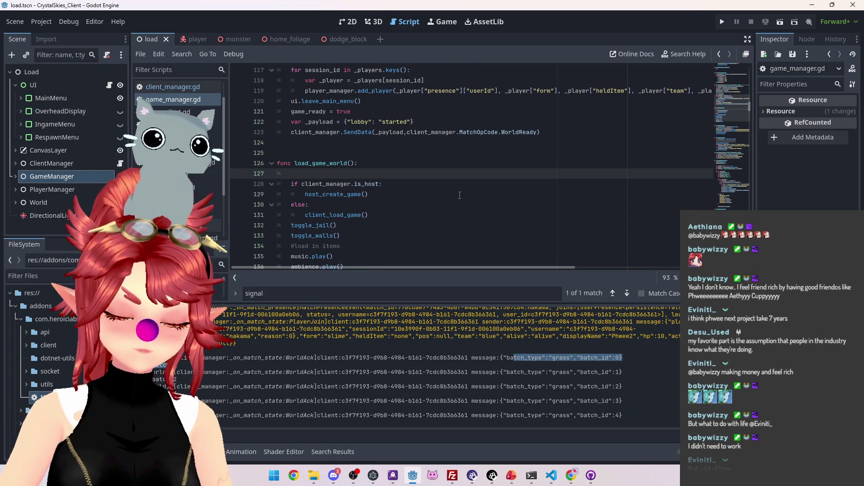
text(print()
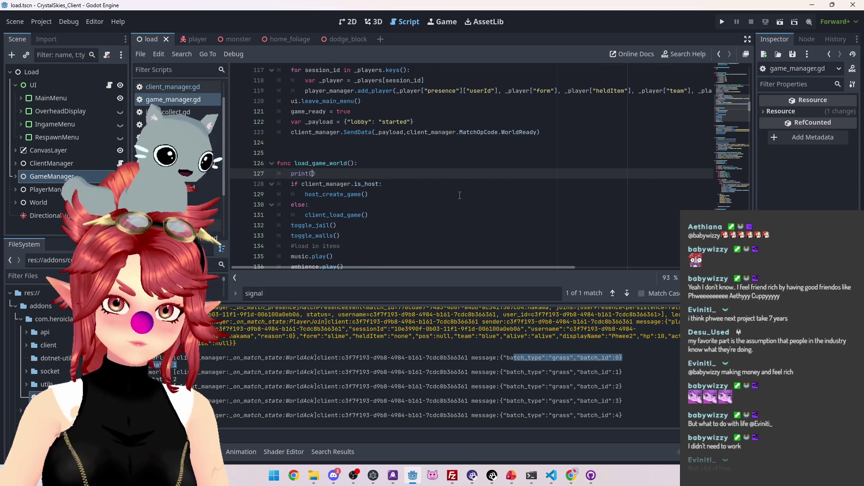
text(clie)
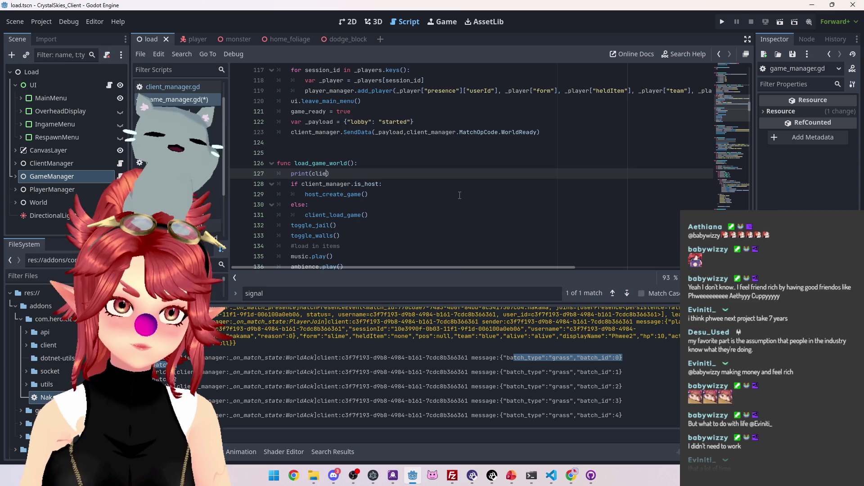
text(nt)
scroll(428, 185, down, 5)
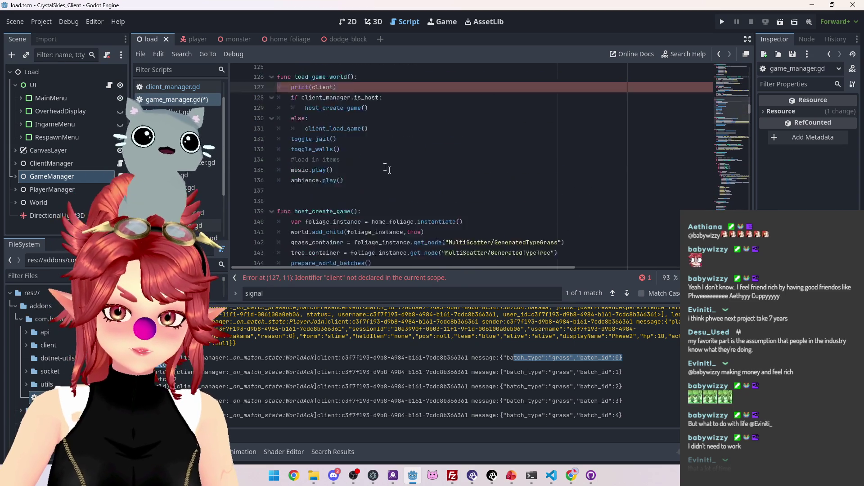
scroll(393, 173, up, 3)
Rewrite it as print("this client("++") has is_host set to:", is_host)
drag(312, 143, 333, 142)
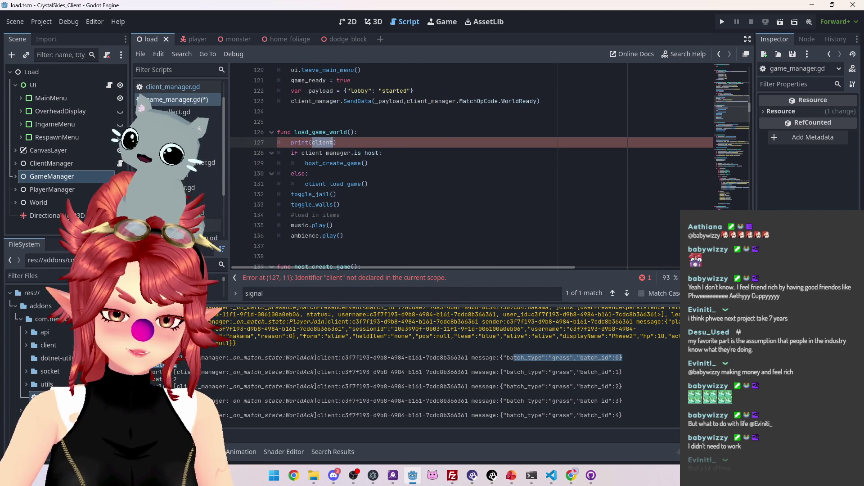
key(BackSpace)
key(BackSpace)
key(BackSpace)
text("this clien)
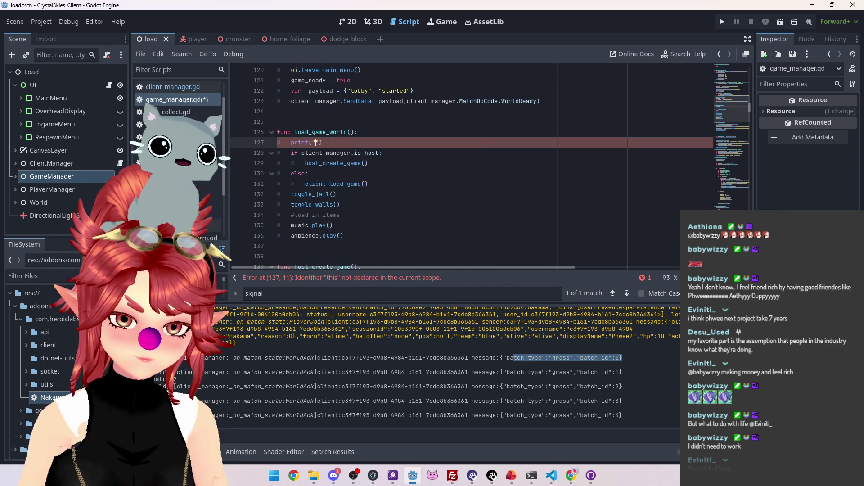
text(t)
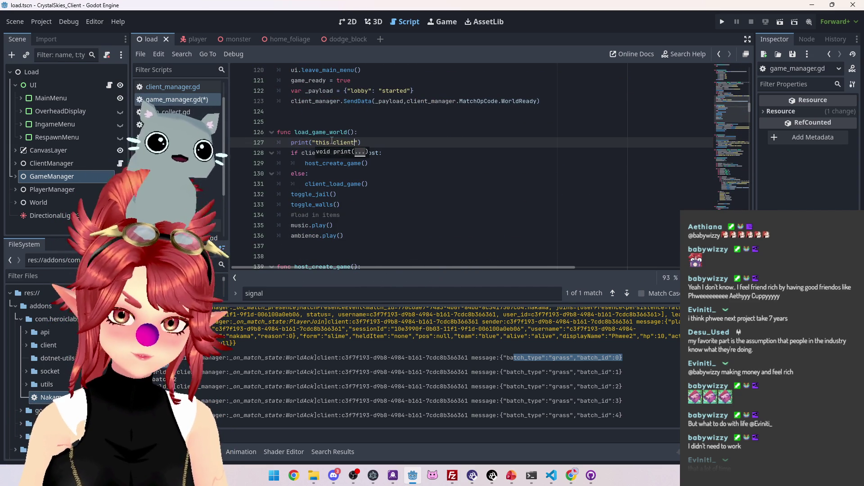
text(())
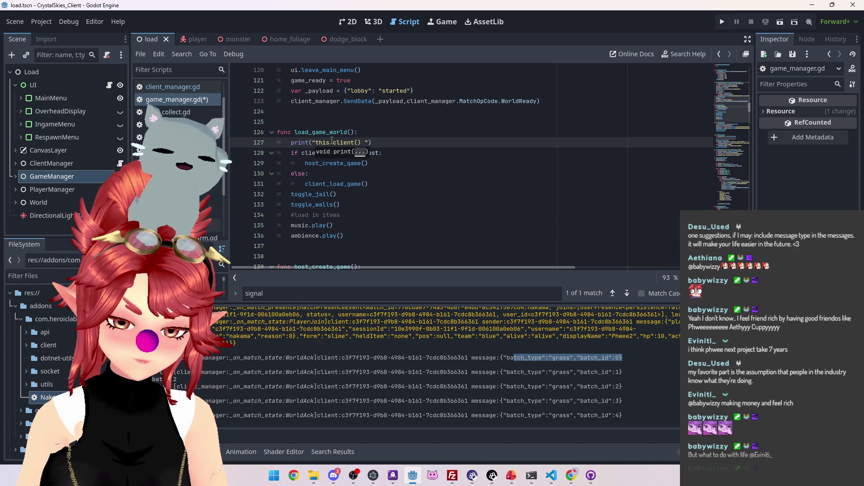
text(has is_host)
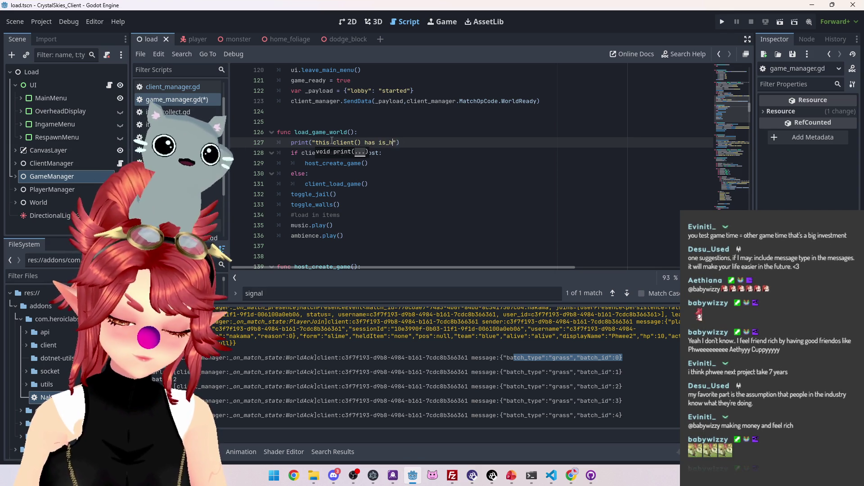
text( set to:)
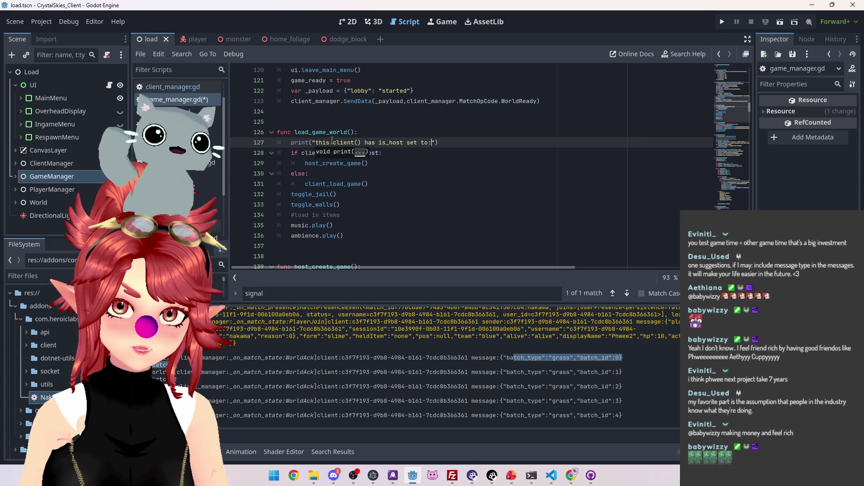
text(", is)
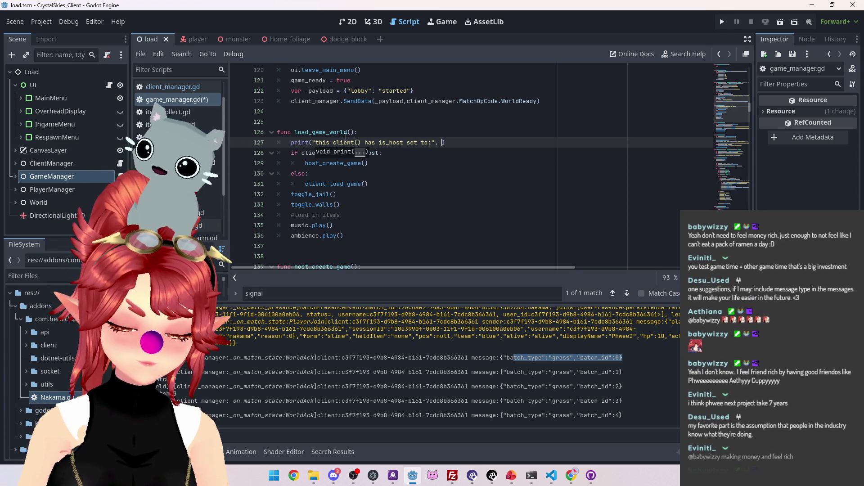
text(_host)
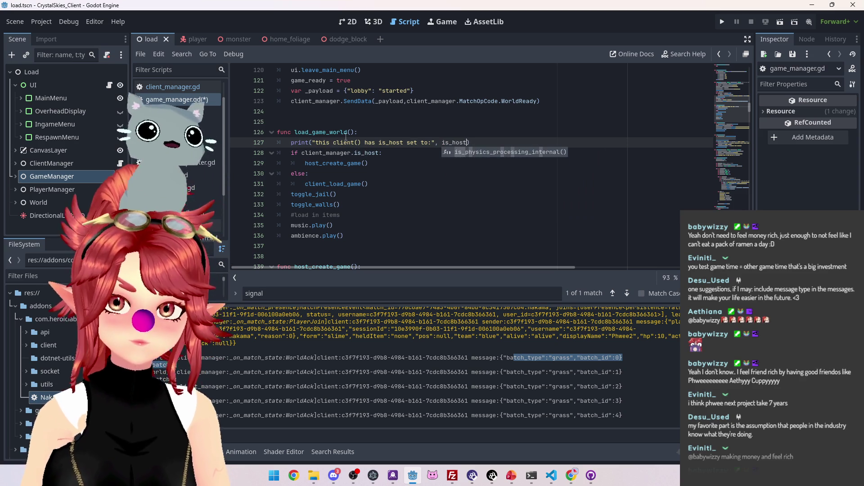
key(Escape)
scroll(406, 220, down, 3)
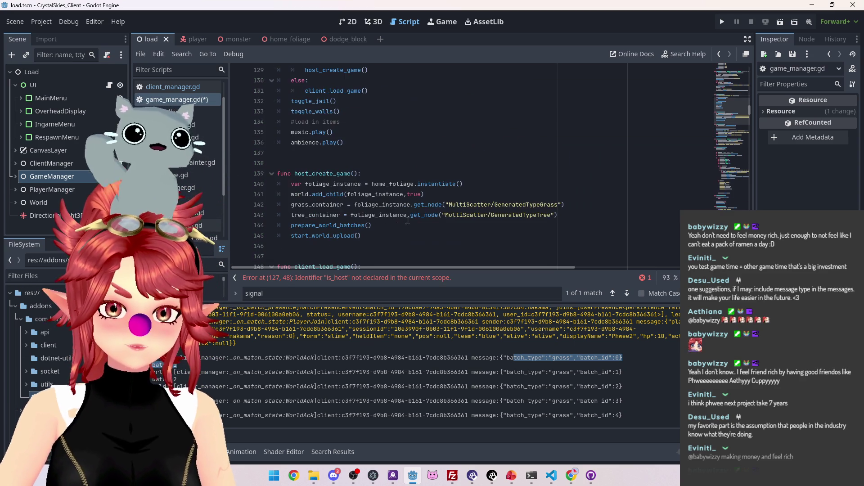
scroll(392, 184, up, 4)
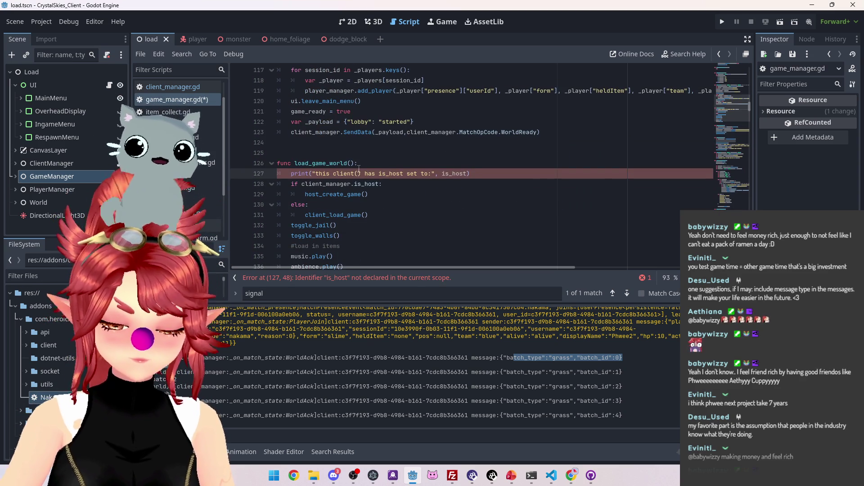
text(")
key(Left)
key(Left)
key(Left)
text(")
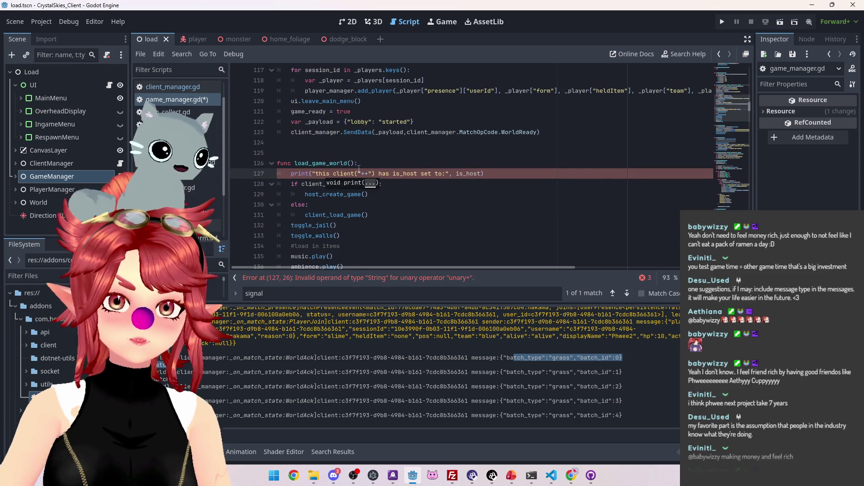
scroll(426, 215, down, 9)
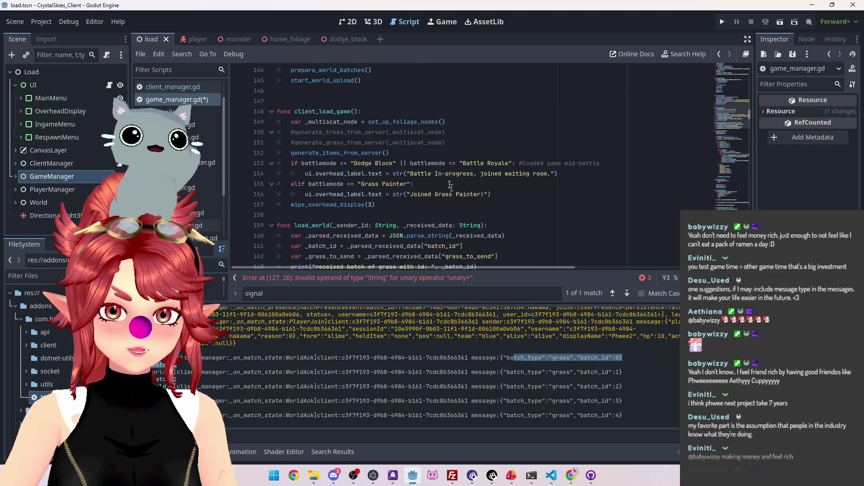
scroll(456, 195, down, 5)
click(179, 90)
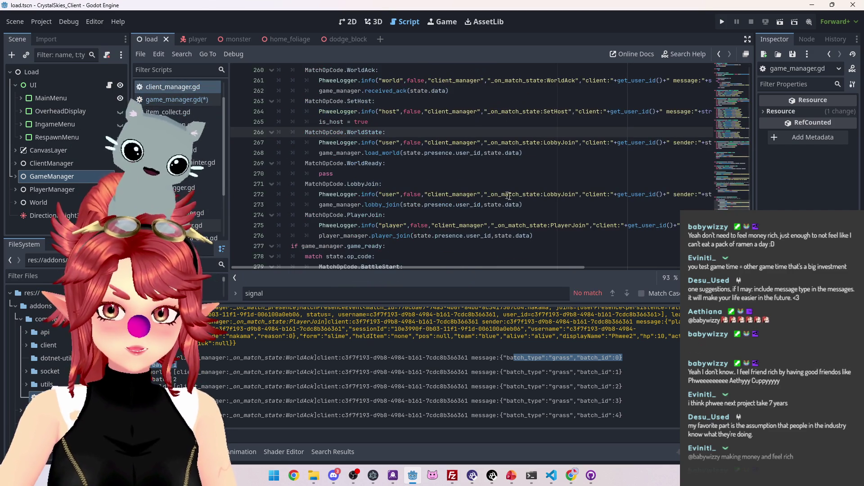
scroll(581, 208, right, 2)
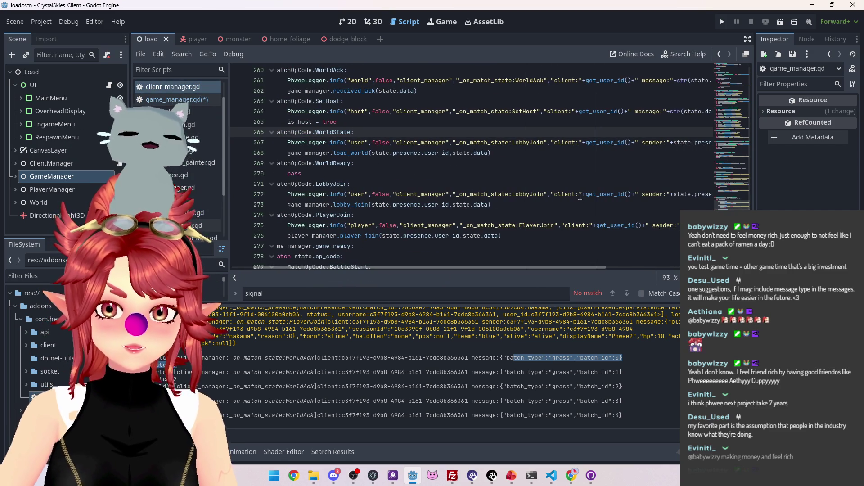
drag(586, 194, 622, 193)
click(170, 100)
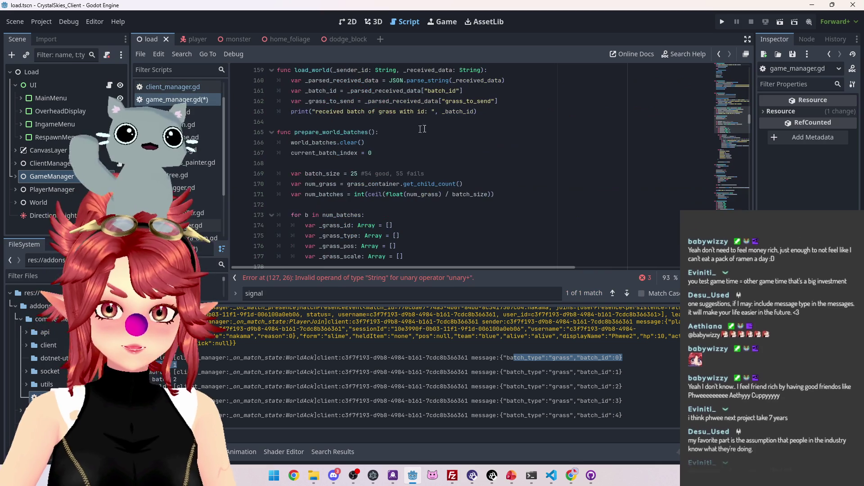
scroll(355, 143, up, 4)
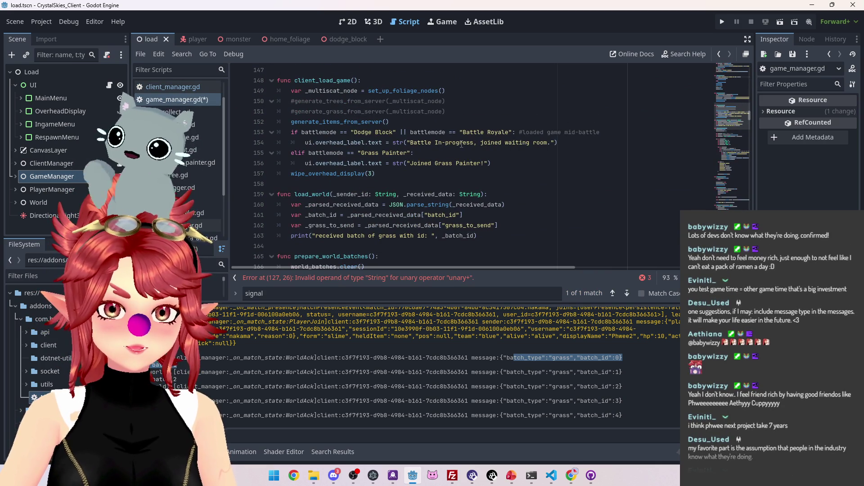
scroll(461, 144, down, 8)
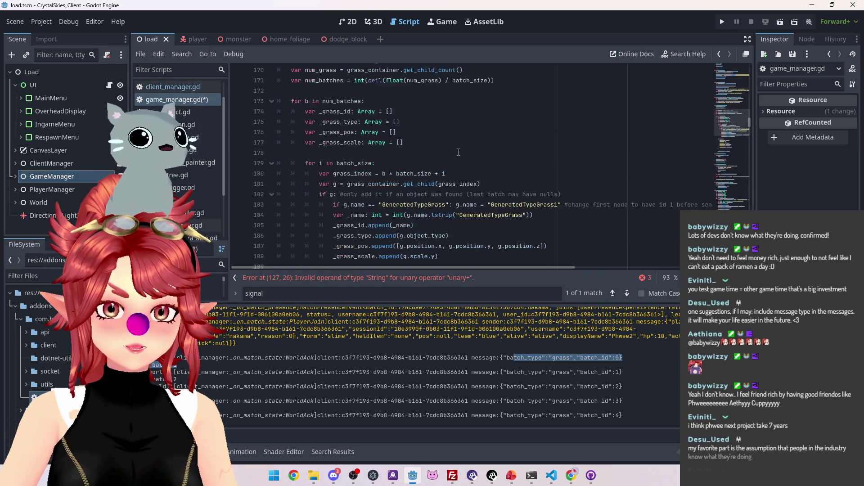
scroll(459, 152, up, 11)
scroll(459, 153, up, 5)
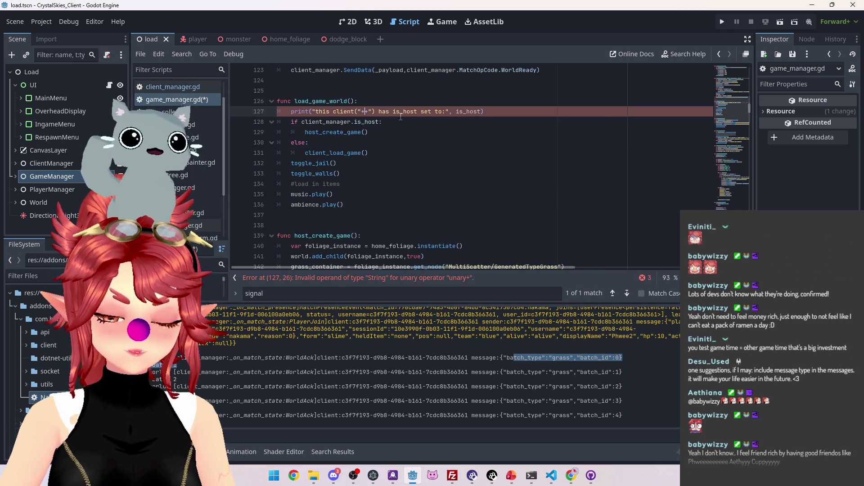
Insert client_manager.get_user_id() into the print's concatenation on line 127
text(client)
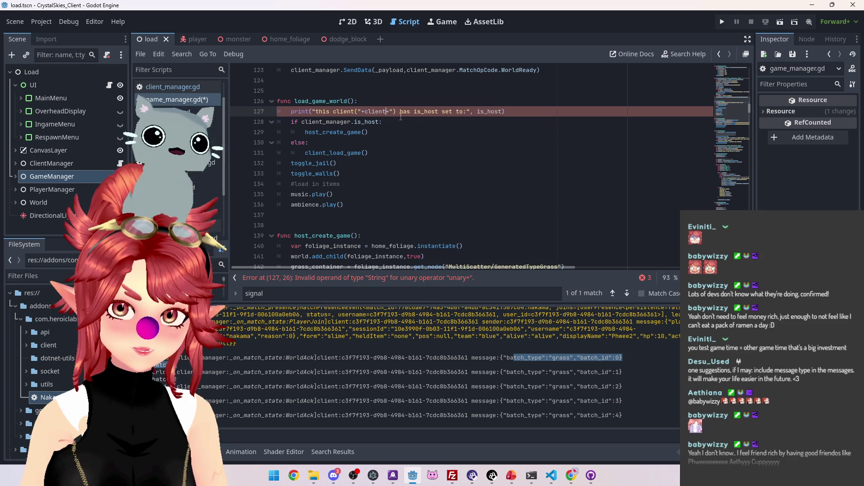
text(_manager.get)
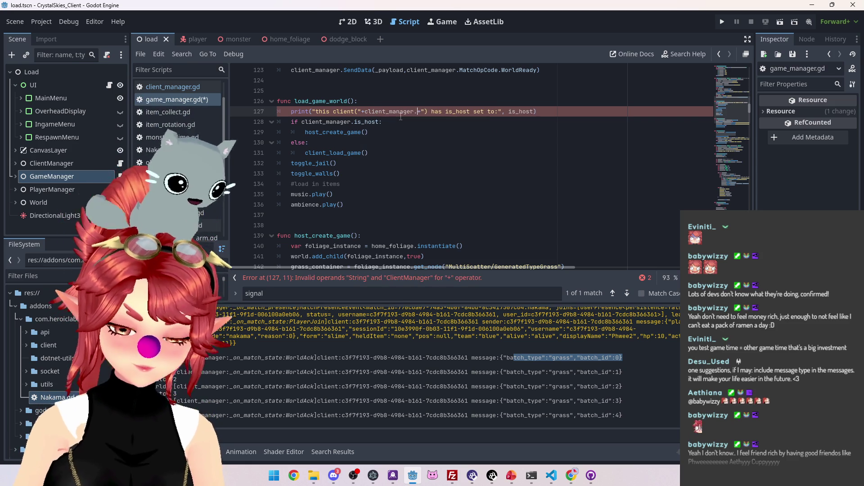
text(_user_id)
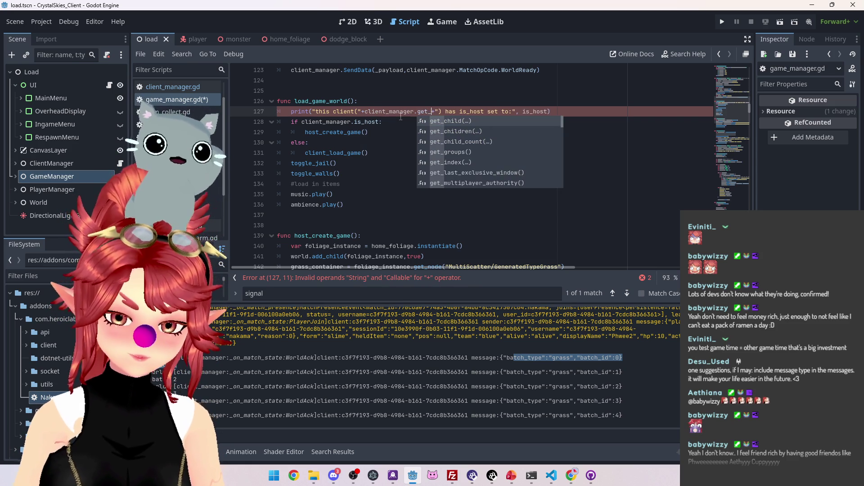
key(Return)
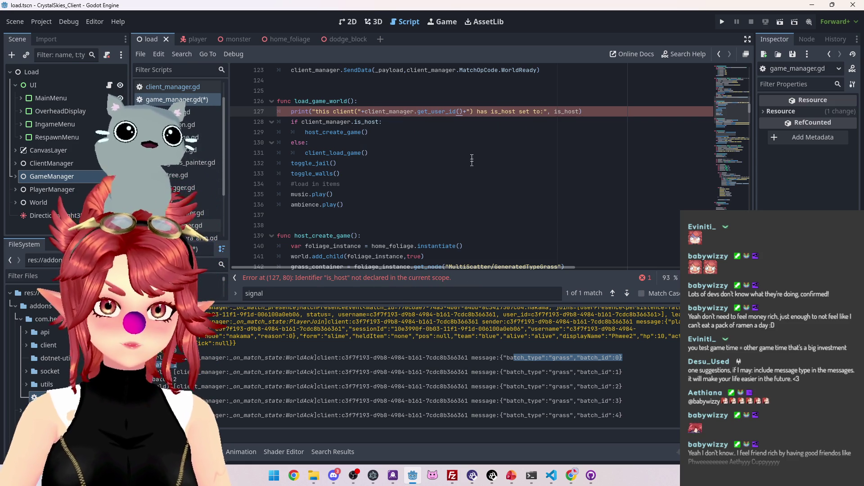
key(Right)
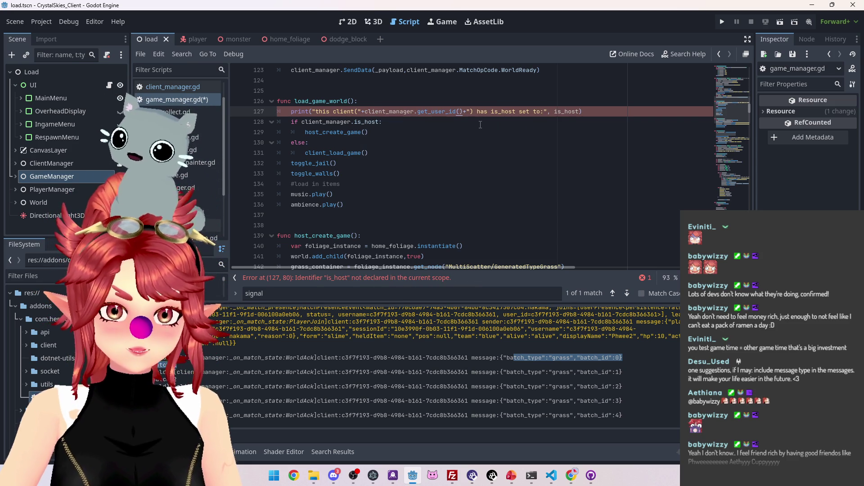
scroll(495, 180, up, 2)
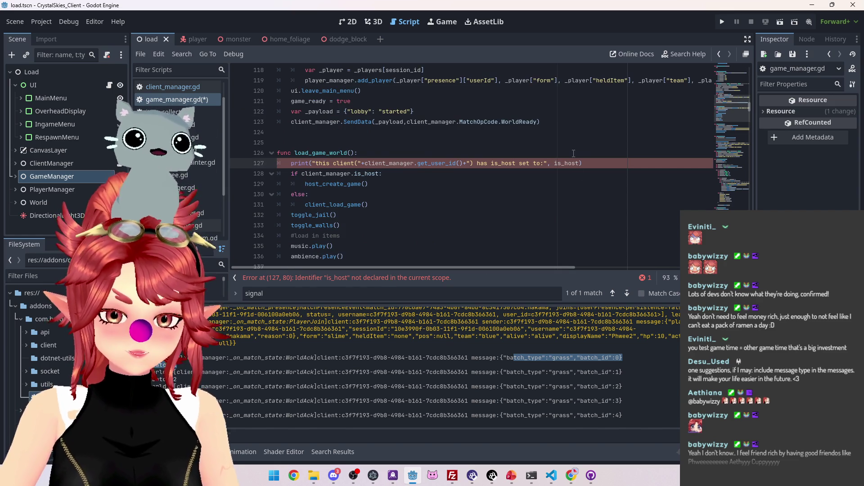
Change is_host to client_manager.is_host on line 127, save, and run the project
click(554, 163)
text(client_,manager)
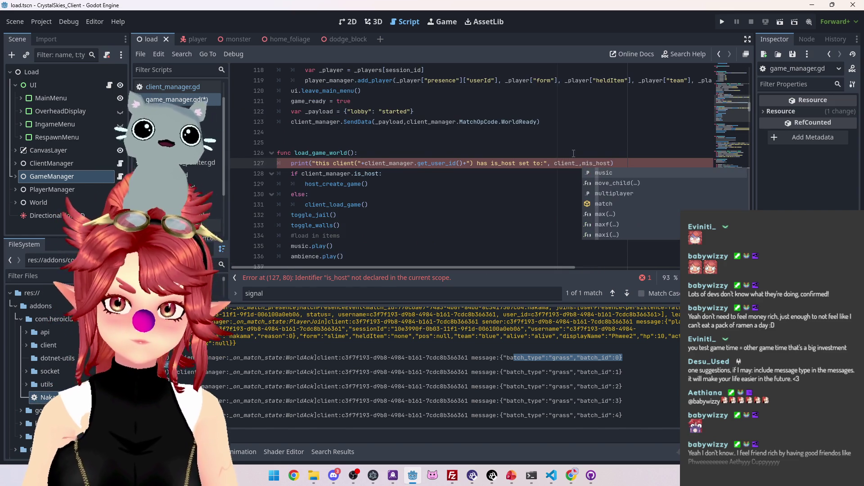
text(.)
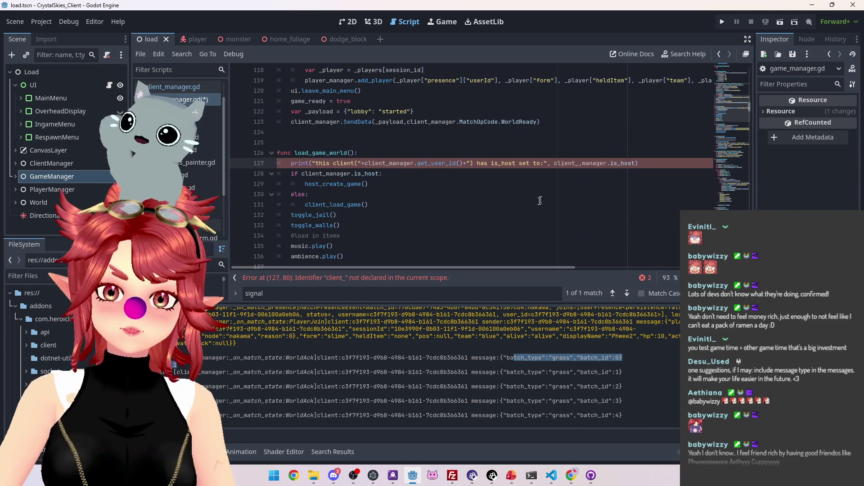
click(582, 163)
key(BackSpace)
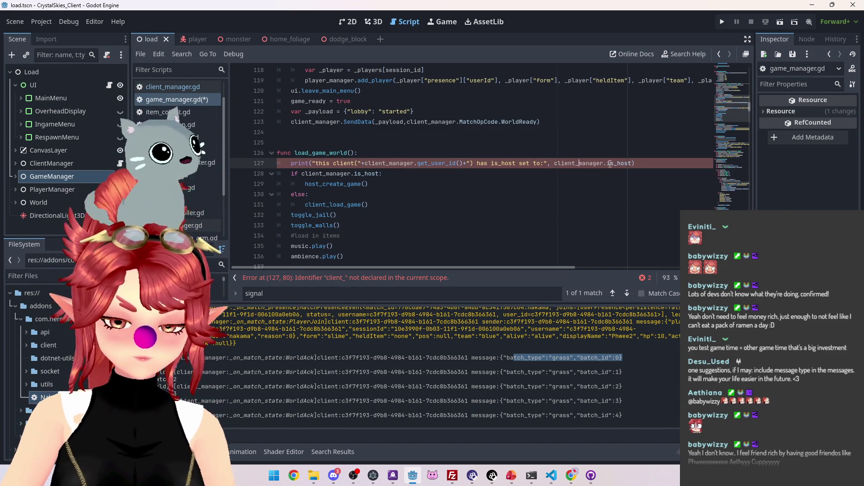
click(506, 201)
key(ctrl+s)
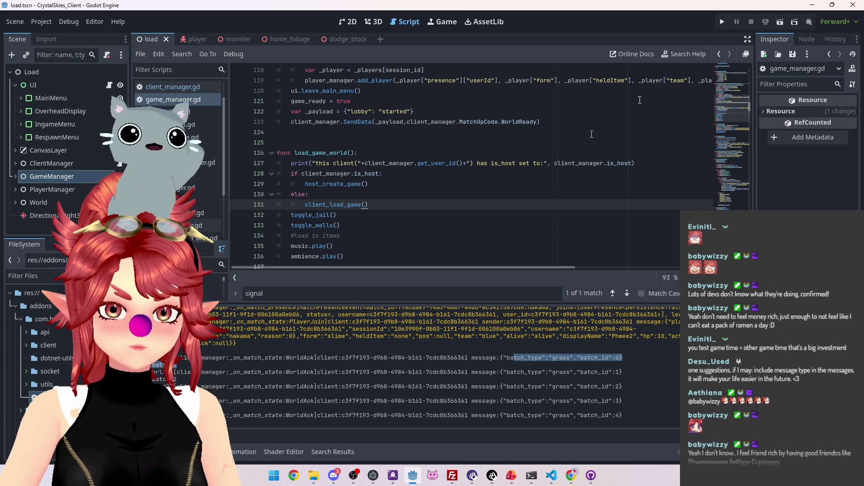
click(722, 23)
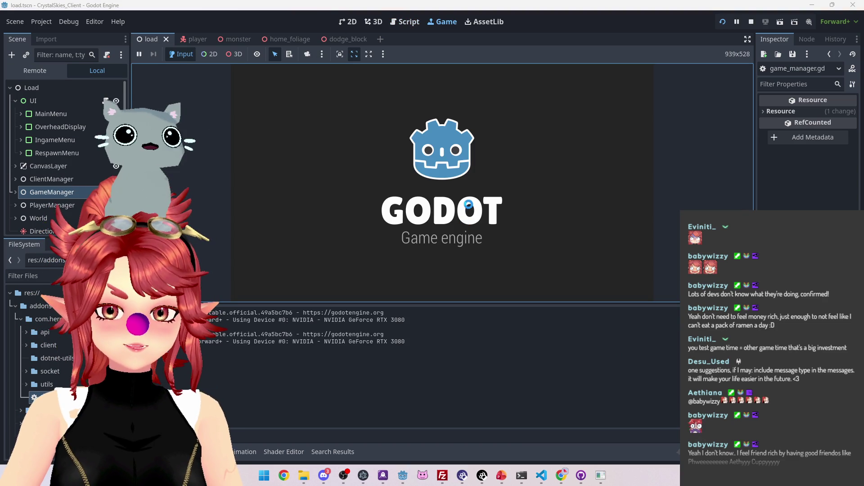
Enter a display name, create lobby 'asdd', briefly play, then refresh lobbies in a second client
click(492, 212)
text(Phwee)
click(419, 269)
text(asdd)
click(502, 272)
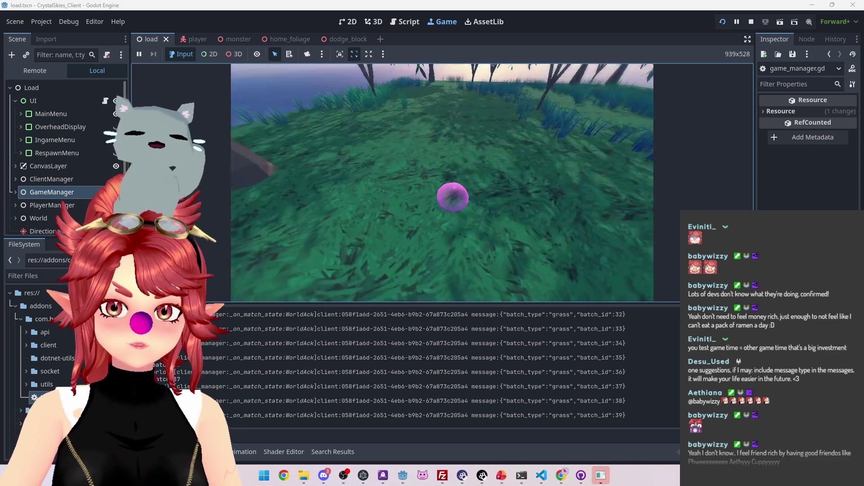
key(4)
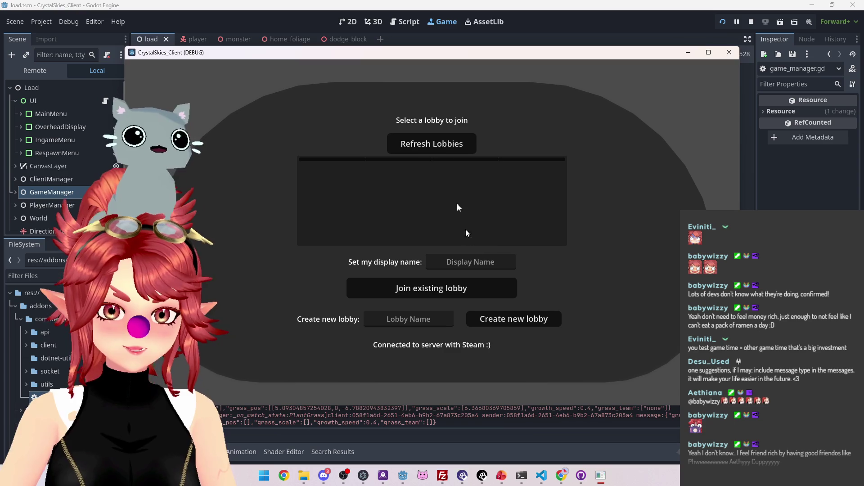
click(412, 143)
In the second client, select lobby asdd, enter a display name, and join it
click(440, 178)
click(451, 261)
text(Phwee2)
click(444, 282)
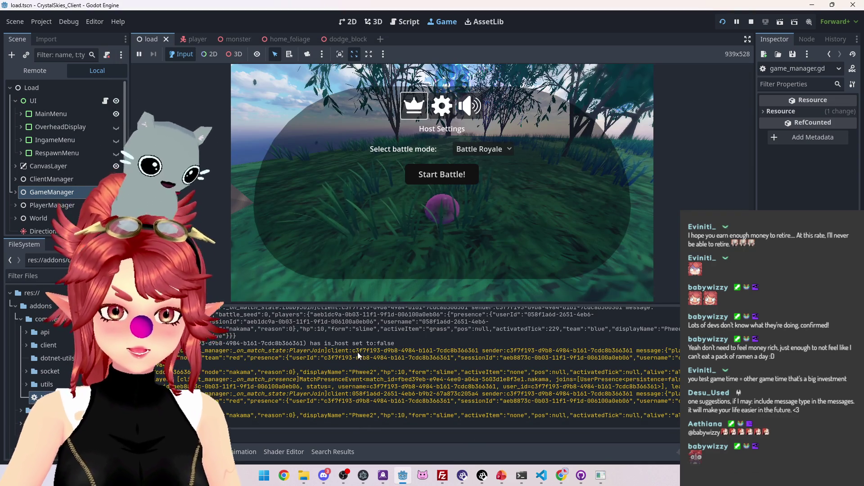
Highlight the 'is_host set to:false', MatchPresenceEvent and PlayerJoin entries in the Output log
drag(308, 343, 395, 344)
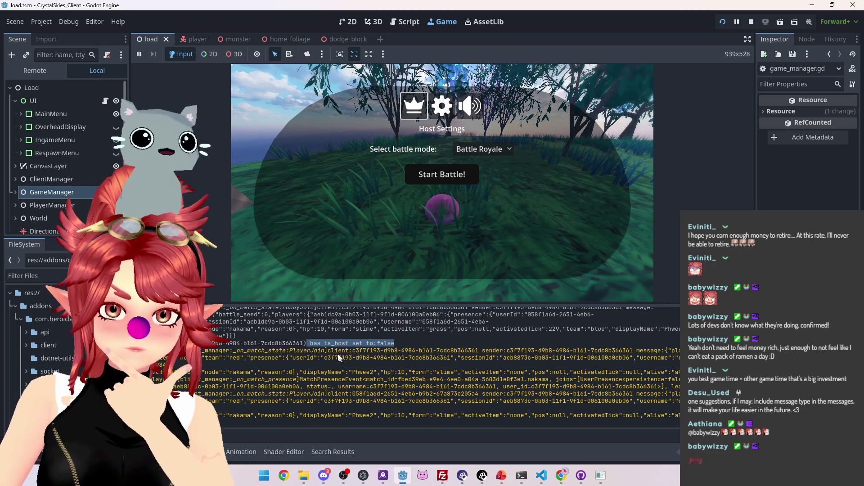
mouse_move(322, 350)
mouse_down()
mouse_move(302, 350)
mouse_move(366, 379)
mouse_up()
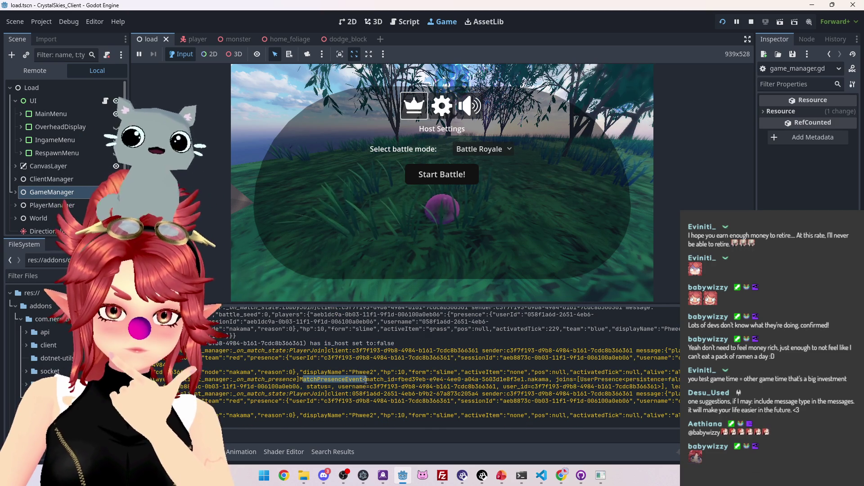
drag(287, 393, 325, 394)
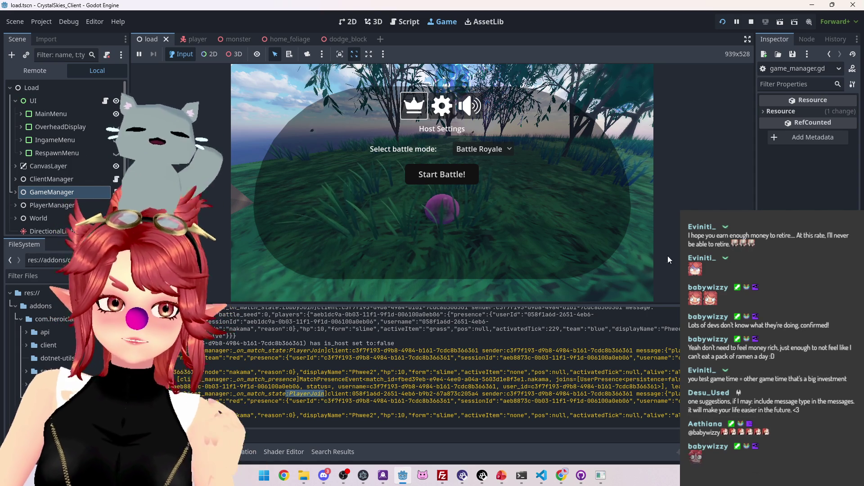
click(602, 479)
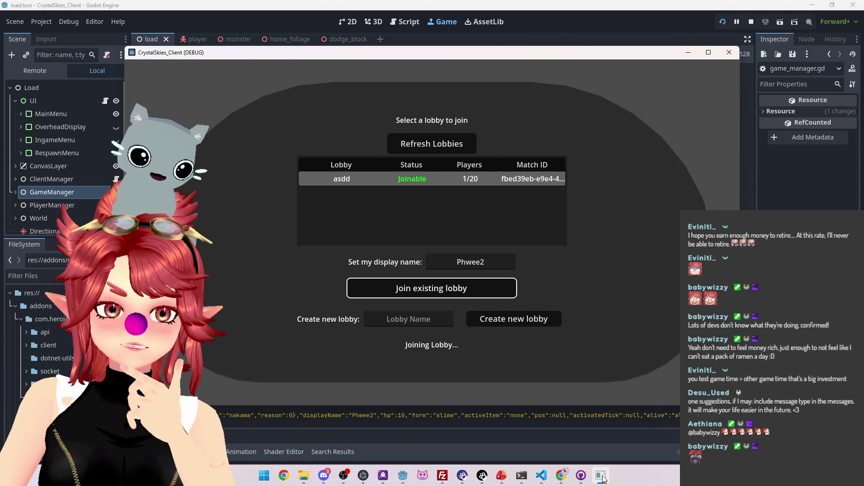
Stop the running game session from the toolbar
click(746, 25)
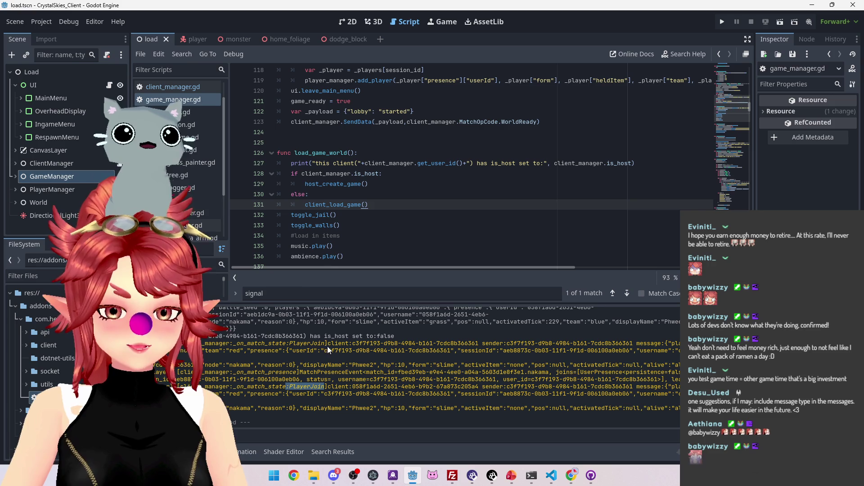
Highlight two PlayerJoin log entries, then switch to VS Code and save nk_lobbyhandler.ts
mouse_move(324, 344)
mouse_down()
mouse_move(282, 350)
mouse_move(287, 344)
mouse_up()
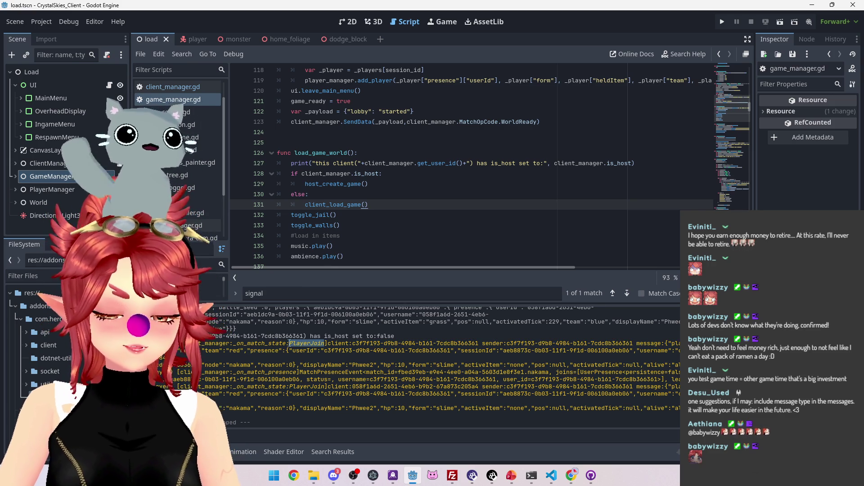
drag(288, 387, 324, 386)
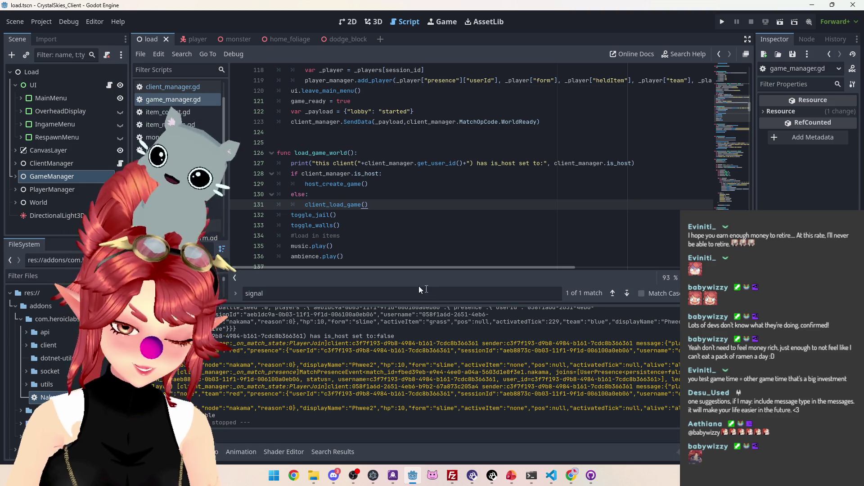
click(551, 477)
key(ctrl+s)
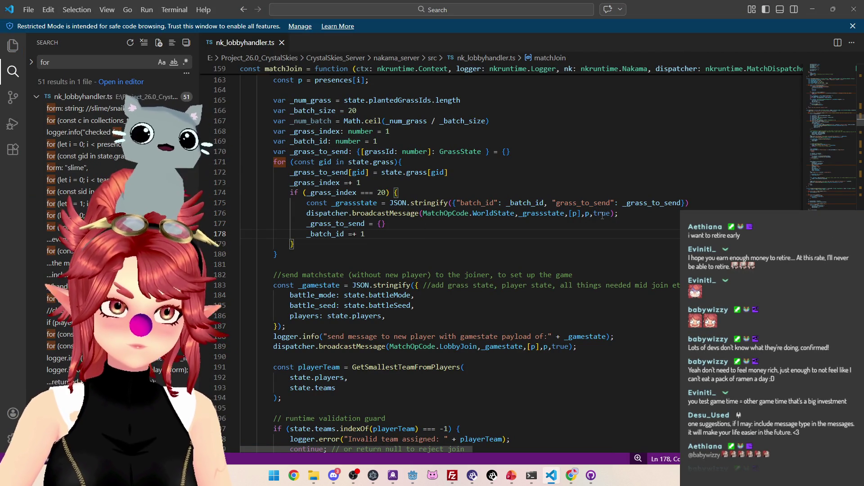
Remove empty lines 181 and 194 and add a blank line after the gamestate definition
click(398, 225)
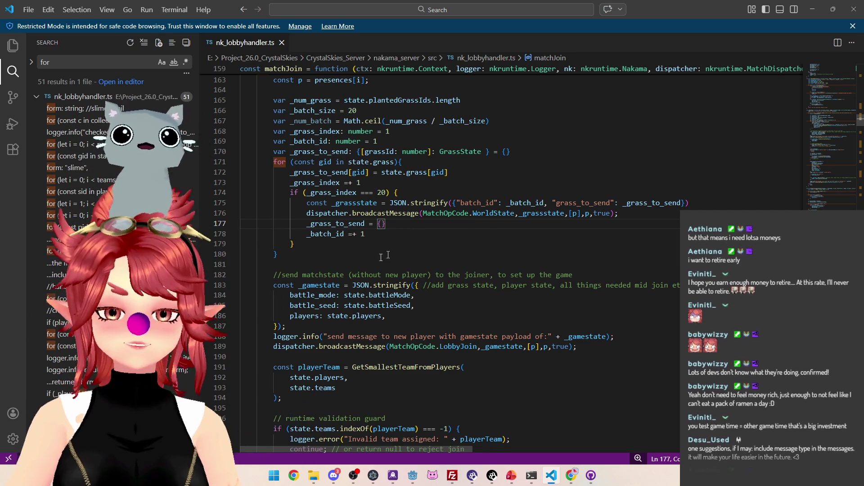
click(339, 269)
key(BackSpace)
scroll(469, 283, down, 3)
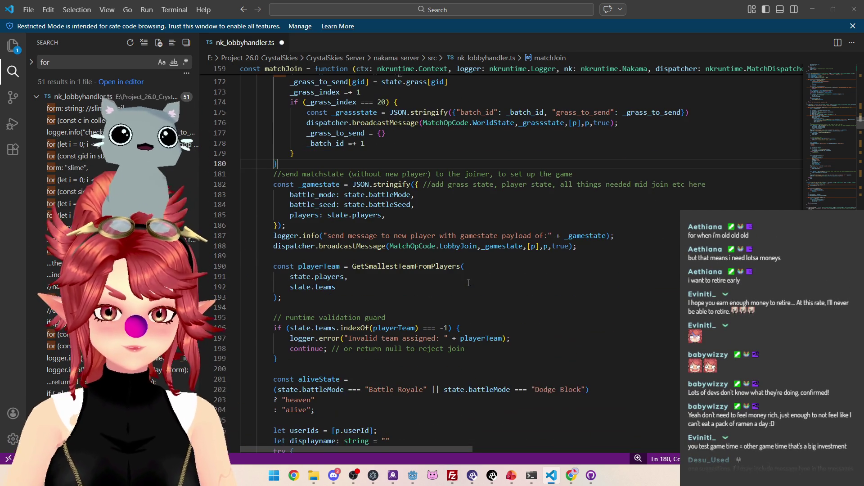
click(361, 303)
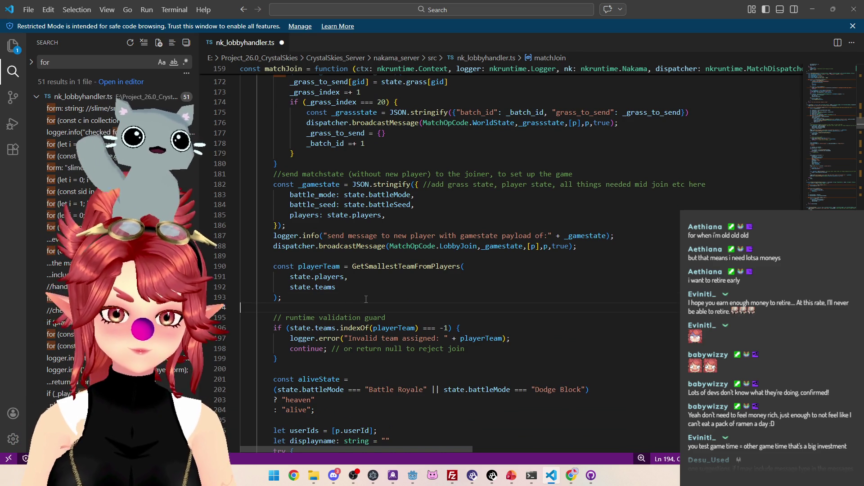
key(BackSpace)
scroll(361, 272, down, 3)
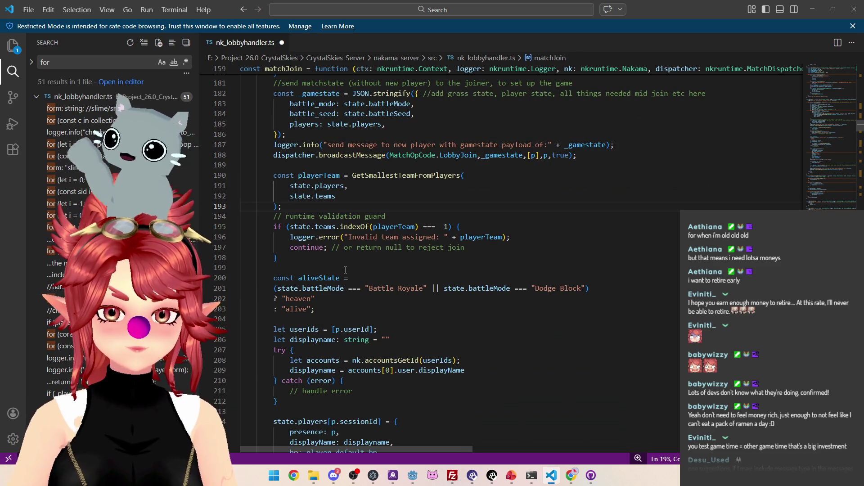
scroll(315, 202, up, 2)
click(308, 181)
key(Return)
Duplicate the gamestate logger.info line into the grass loop below line 175
scroll(495, 307, up, 3)
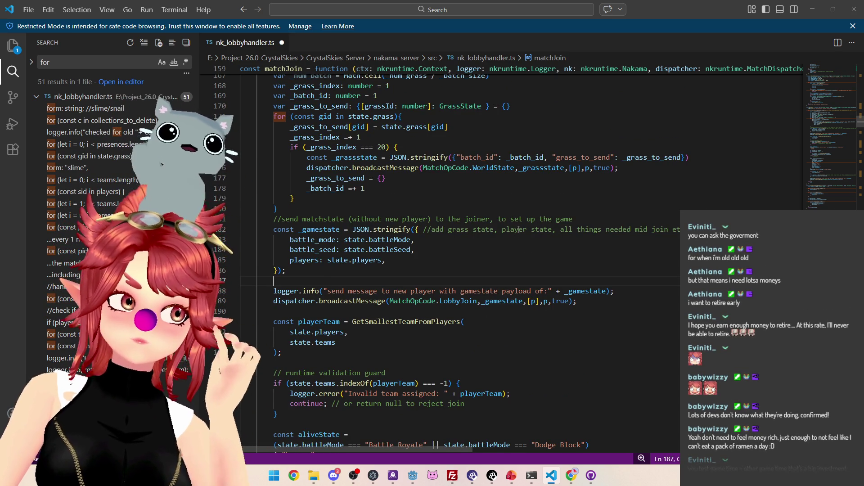
scroll(518, 230, up, 4)
scroll(528, 214, up, 1)
scroll(401, 225, down, 2)
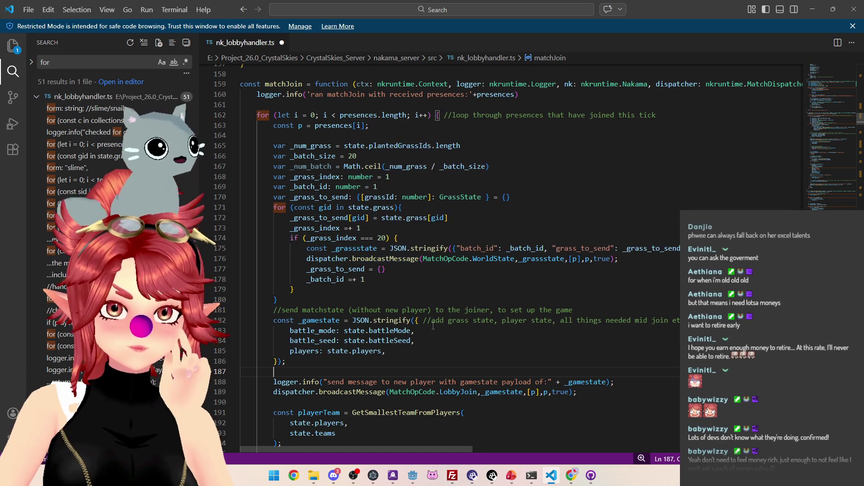
scroll(333, 332, down, 1)
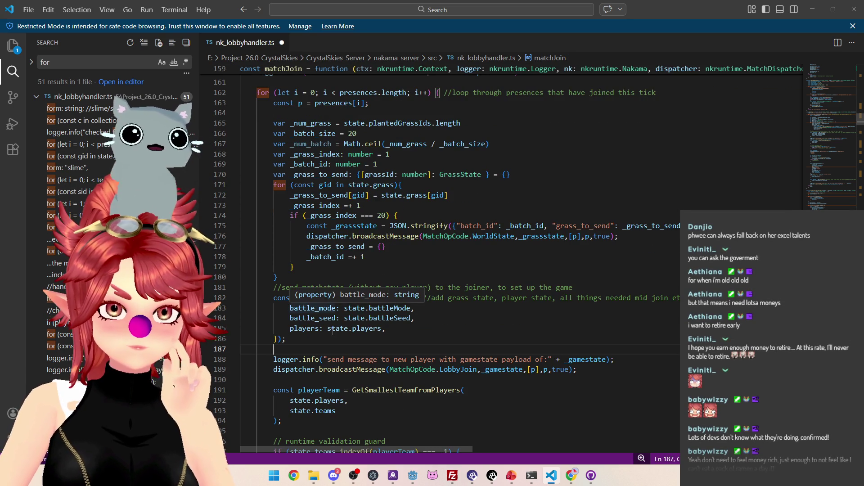
drag(273, 360, 619, 357)
key(ctrl+c)
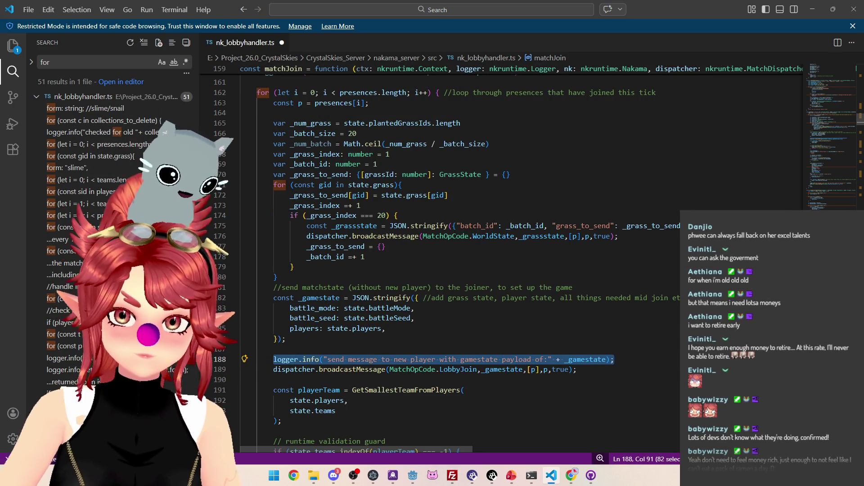
click(450, 226)
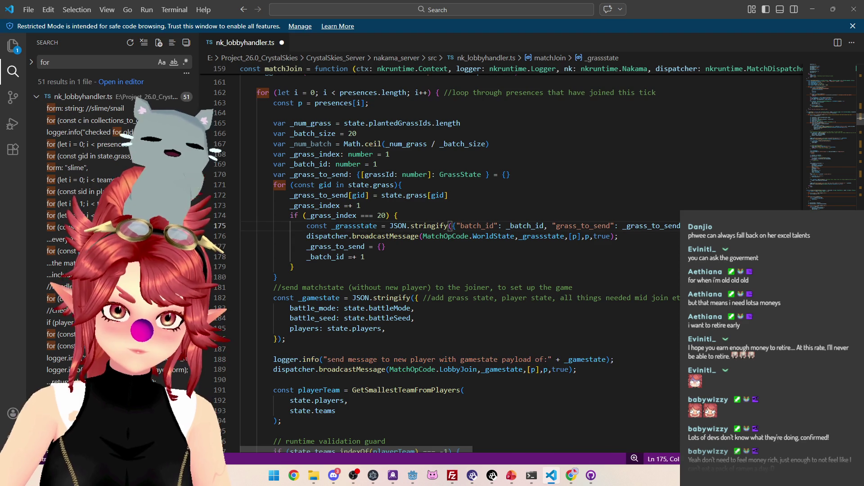
key(End)
key(Return)
key(ctrl+v)
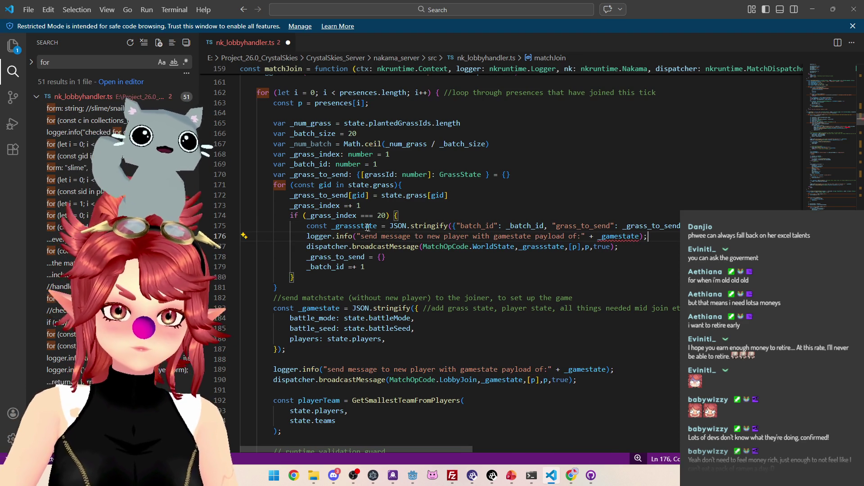
Replace _gamestate with _grassstate in the new log call on line 176
double_click(333, 227)
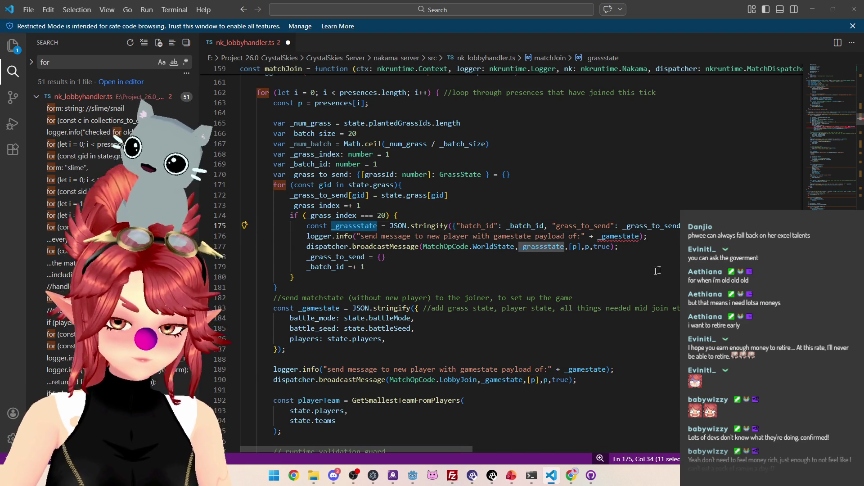
key(ctrl+c)
double_click(603, 236)
key(ctrl+v)
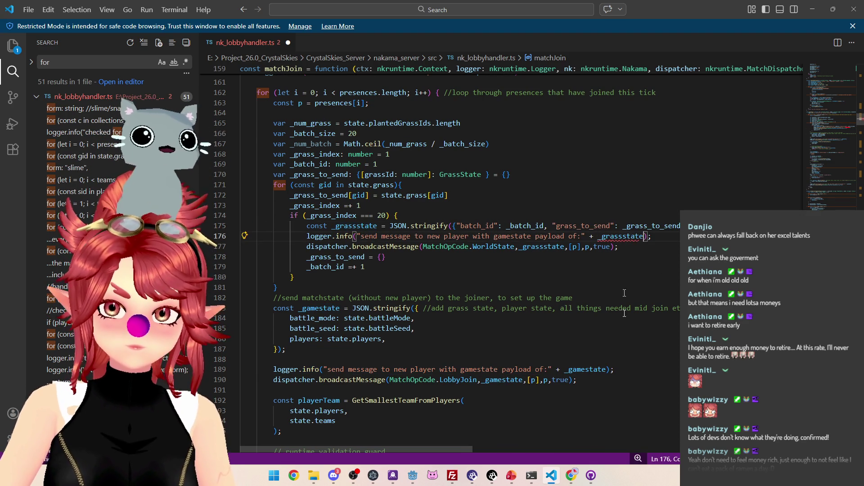
click(531, 475)
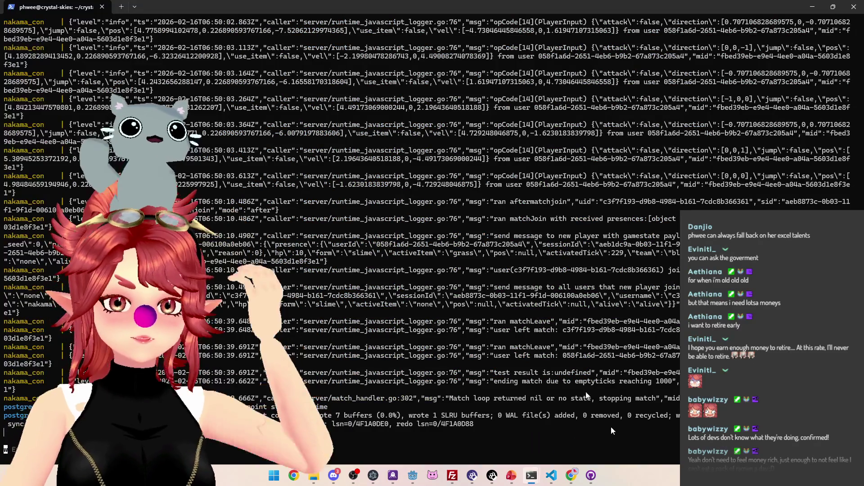
mouse_move(511, 383)
mouse_down()
mouse_move(624, 377)
mouse_move(522, 372)
mouse_move(563, 382)
mouse_move(587, 375)
mouse_up()
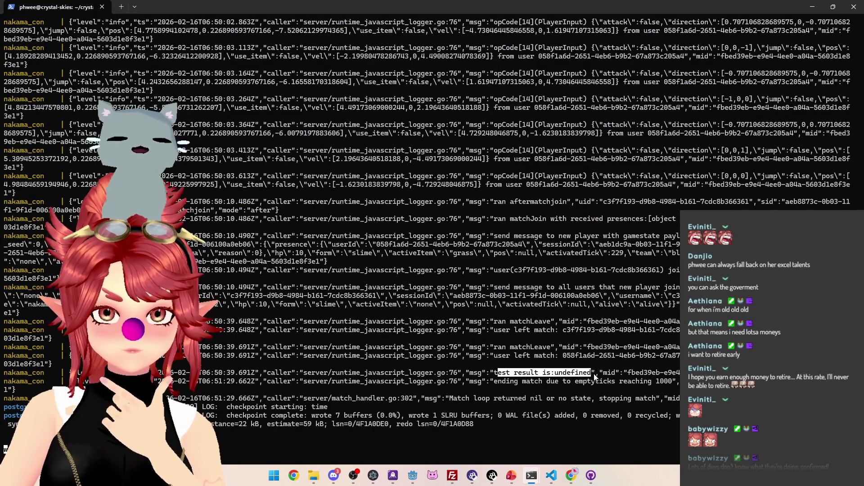
drag(494, 321, 567, 320)
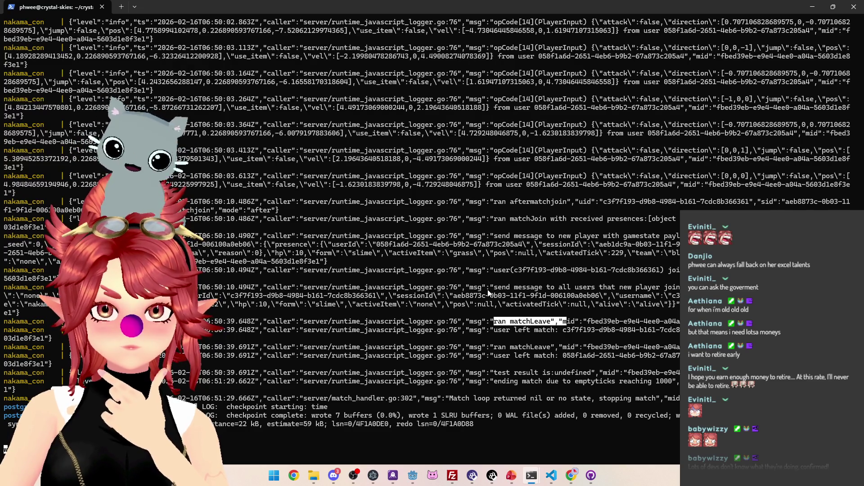
drag(487, 291, 580, 297)
mouse_move(503, 219)
mouse_down()
mouse_move(554, 219)
mouse_move(506, 205)
mouse_move(552, 220)
mouse_move(506, 219)
mouse_move(599, 224)
mouse_up()
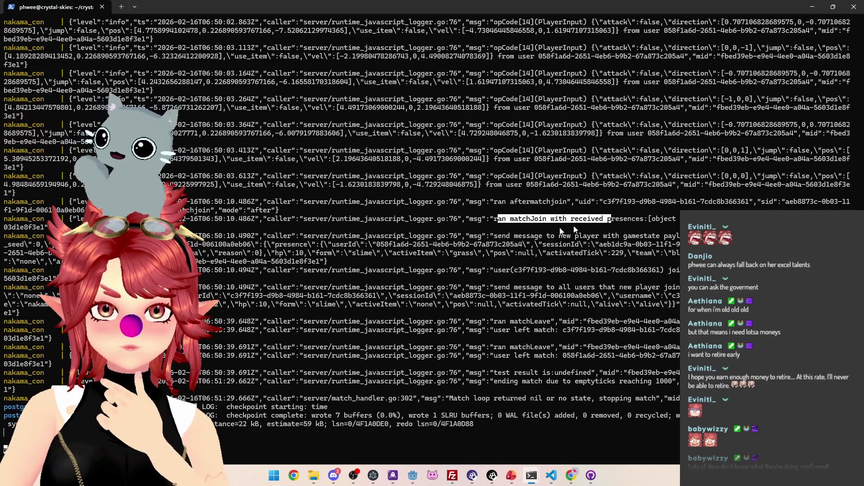
mouse_move(495, 236)
mouse_down()
mouse_move(693, 237)
mouse_move(693, 254)
mouse_up()
drag(487, 287, 679, 288)
drag(486, 323, 581, 324)
drag(473, 347, 596, 357)
drag(487, 373, 611, 376)
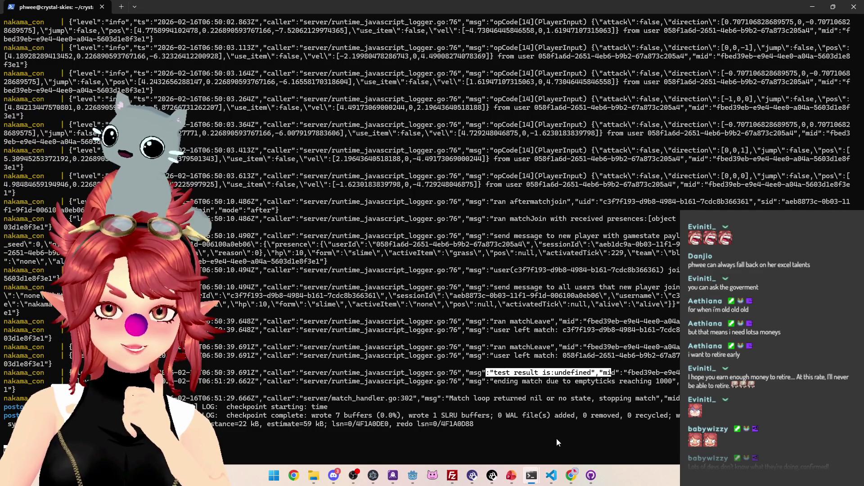
click(552, 479)
Search the file for 'testre' and select the test assignment on line 312 in matchLeave
click(435, 182)
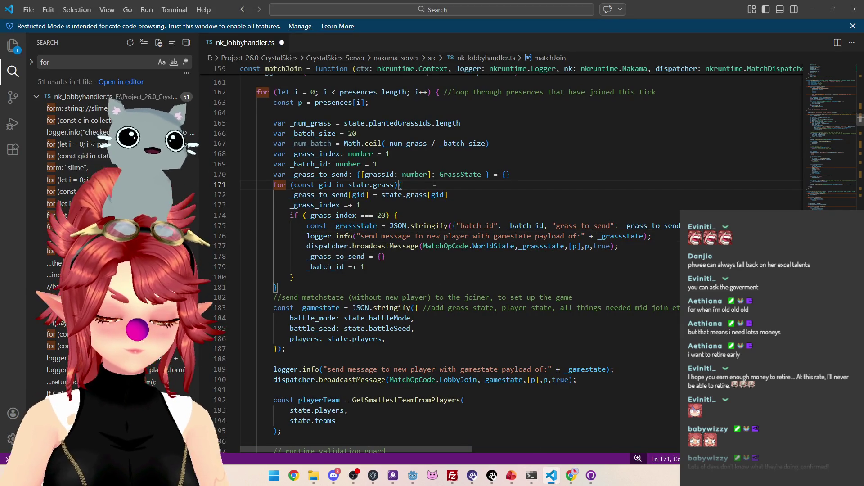
key(ctrl+f)
text(testre)
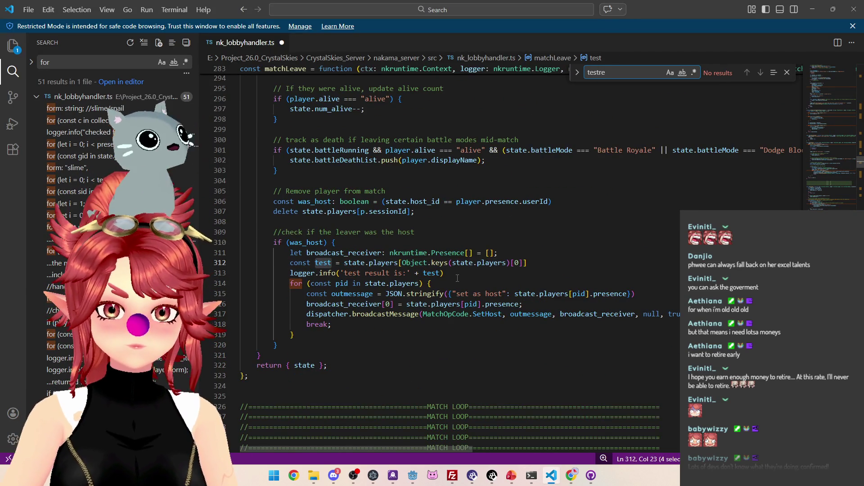
scroll(457, 278, down, 1)
click(446, 250)
key(shift+Home)
drag(556, 243, 293, 240)
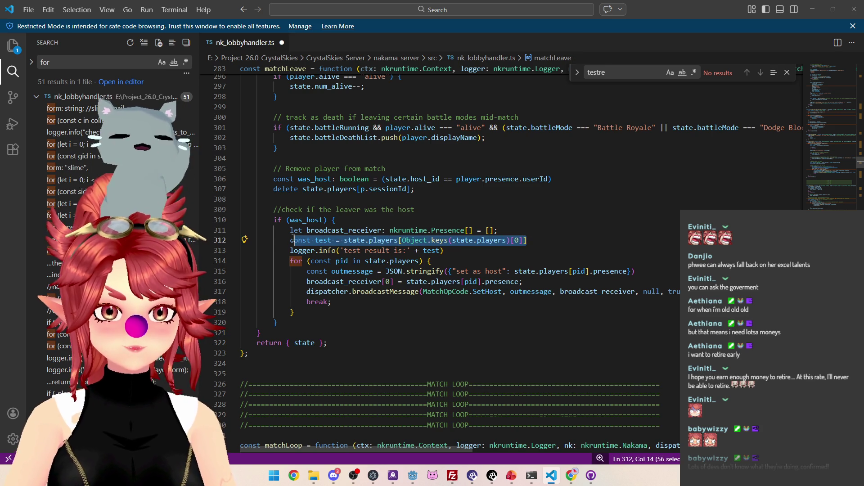
scroll(424, 286, up, 6)
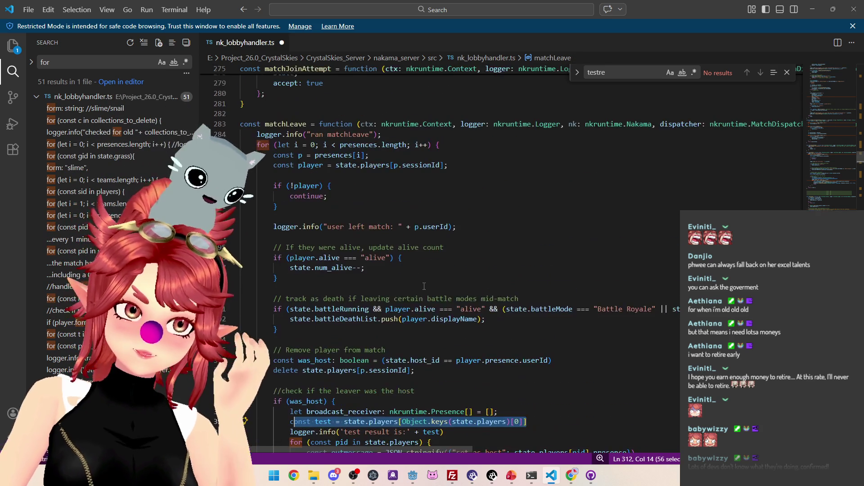
scroll(424, 287, down, 4)
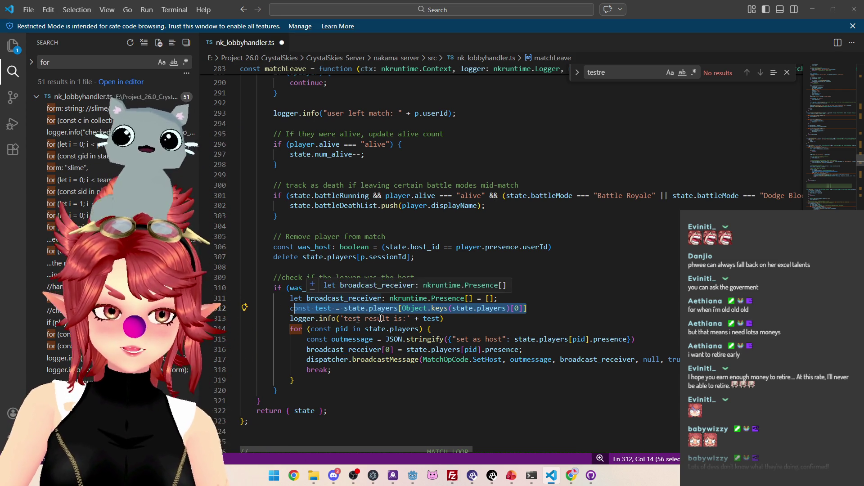
Inspect the test log call on line 313, save nk_lobbyhandler.ts, and review line 312 again
click(467, 320)
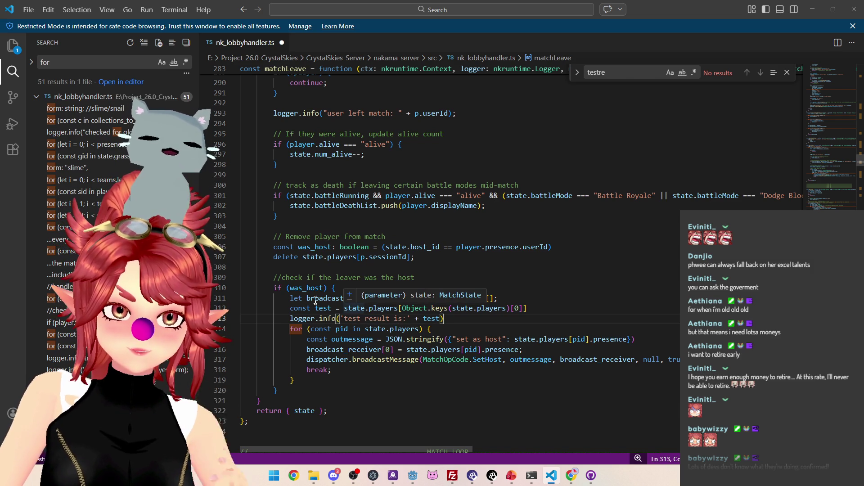
mouse_move(450, 321)
mouse_down()
mouse_move(415, 319)
mouse_move(423, 320)
mouse_up()
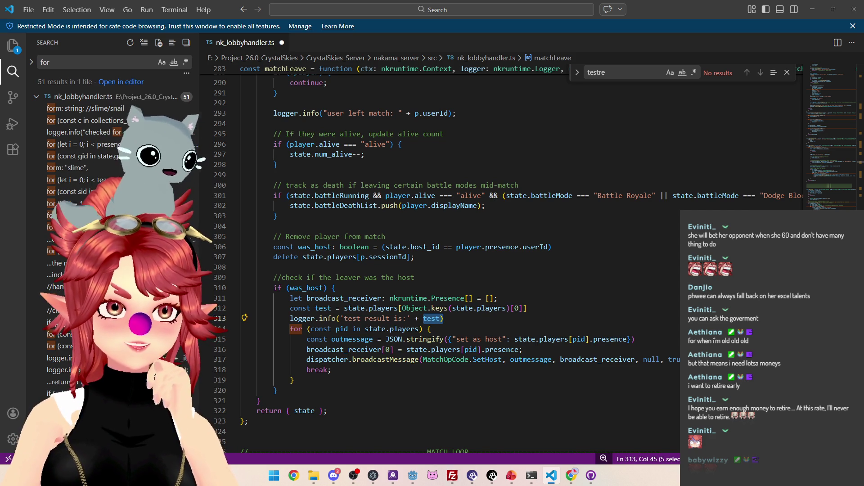
key(Right)
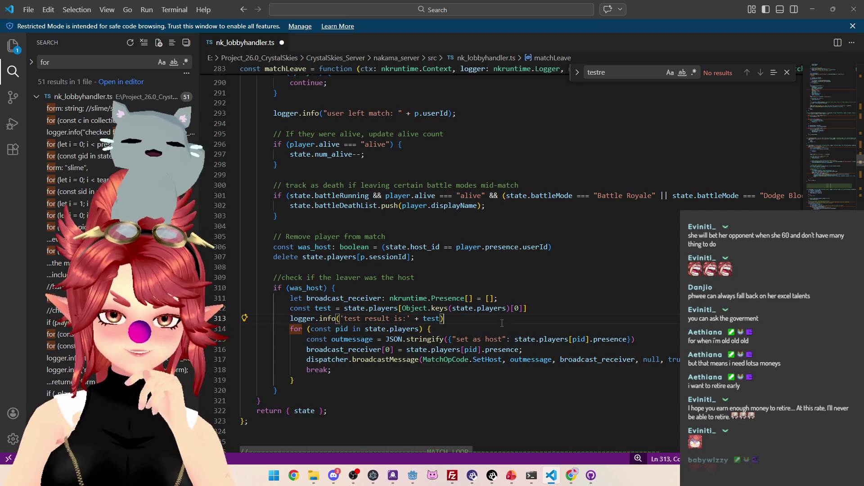
key(ctrl+s)
click(527, 308)
scroll(451, 335, down, 2)
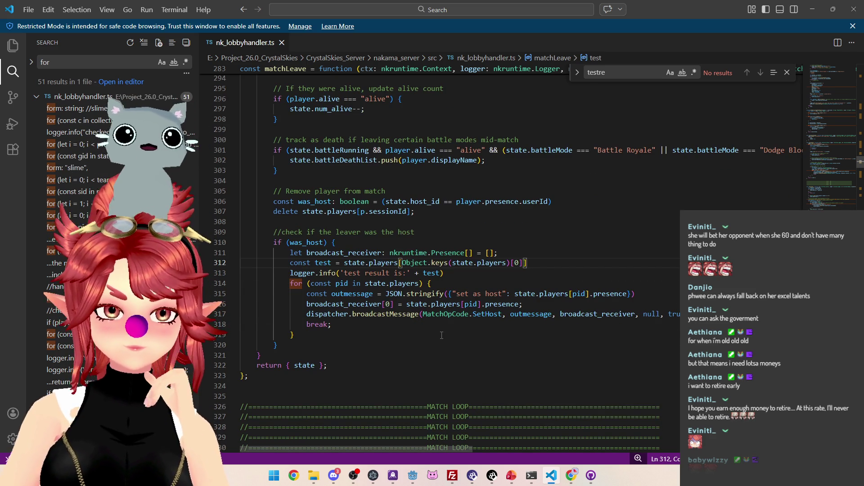
scroll(442, 335, up, 1)
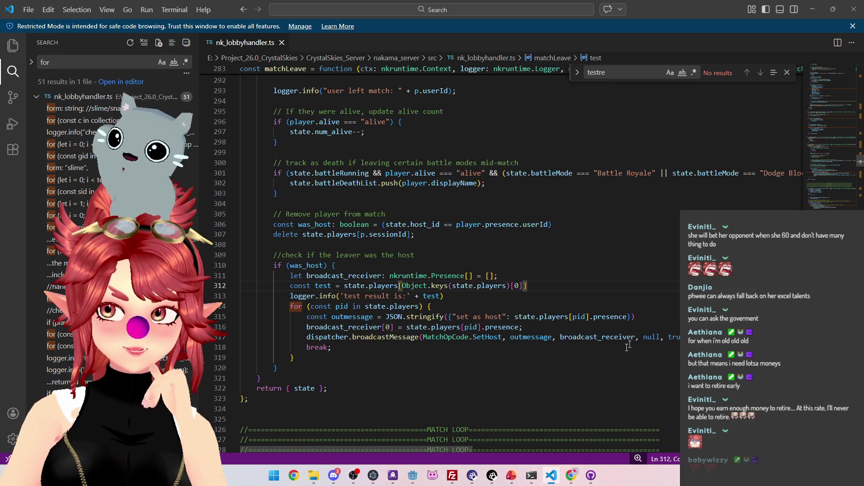
mouse_move(373, 449)
mouse_down()
mouse_move(477, 446)
mouse_move(388, 449)
mouse_move(365, 414)
mouse_up()
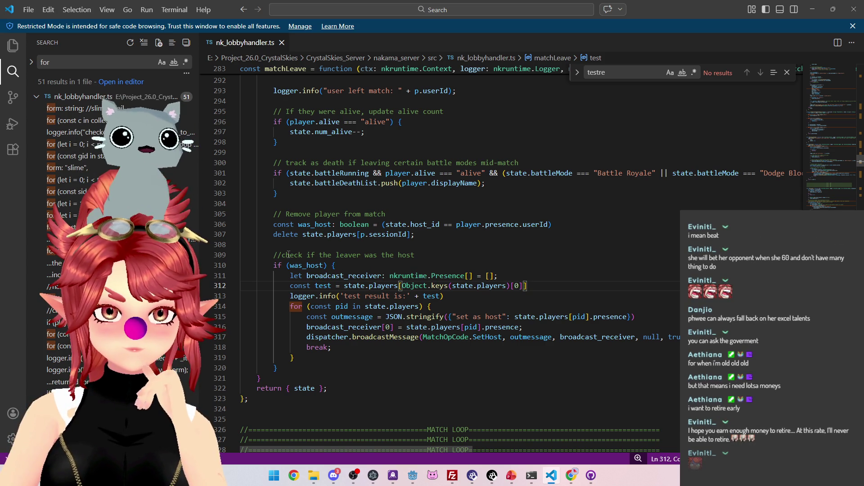
mouse_move(531, 477)
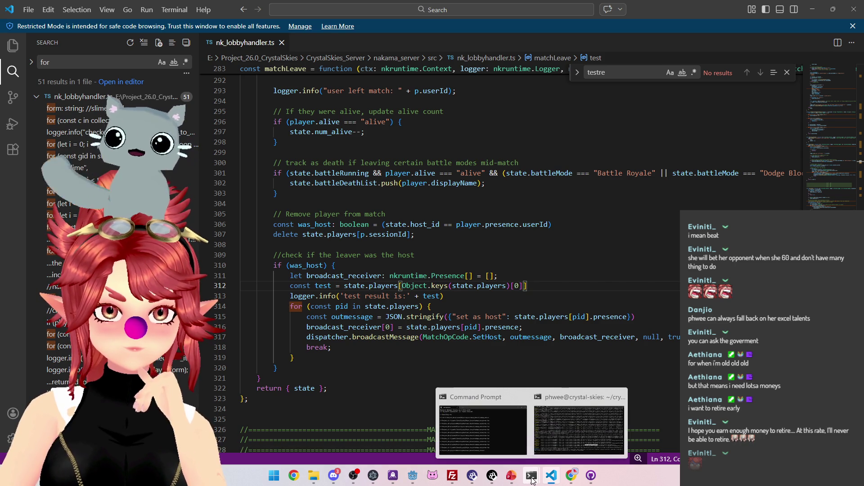
click(544, 428)
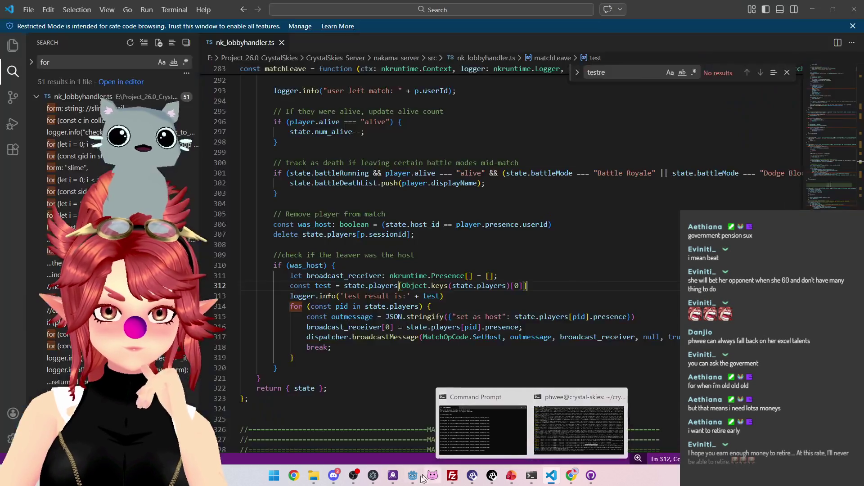
click(414, 478)
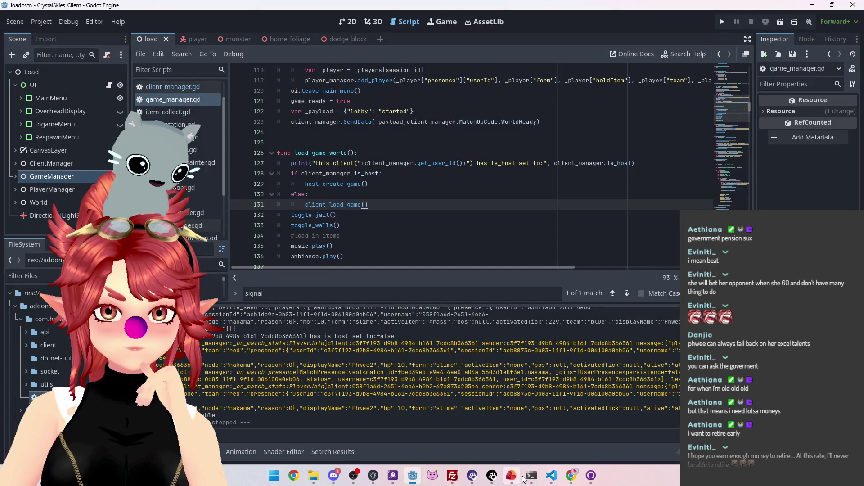
mouse_move(531, 475)
click(573, 450)
drag(481, 270, 559, 296)
scroll(553, 258, up, 2)
drag(510, 218, 12, 244)
scroll(560, 311, up, 8)
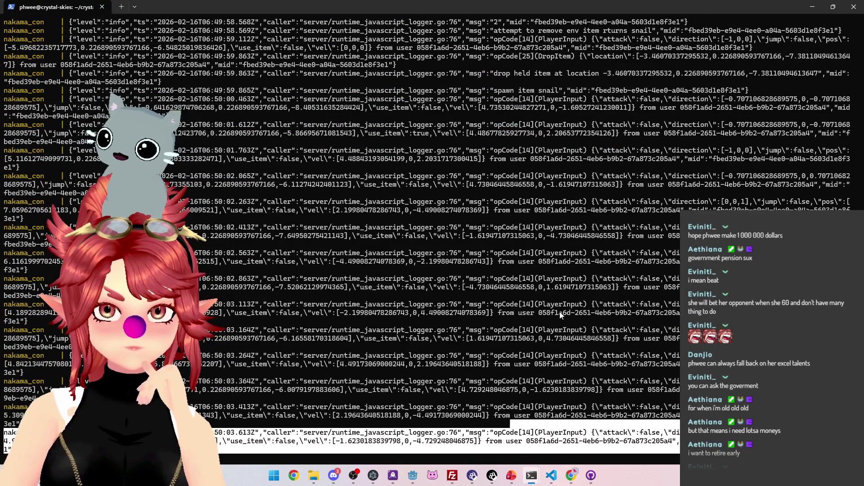
scroll(559, 312, up, 2)
drag(510, 143, 594, 204)
scroll(601, 287, down, 8)
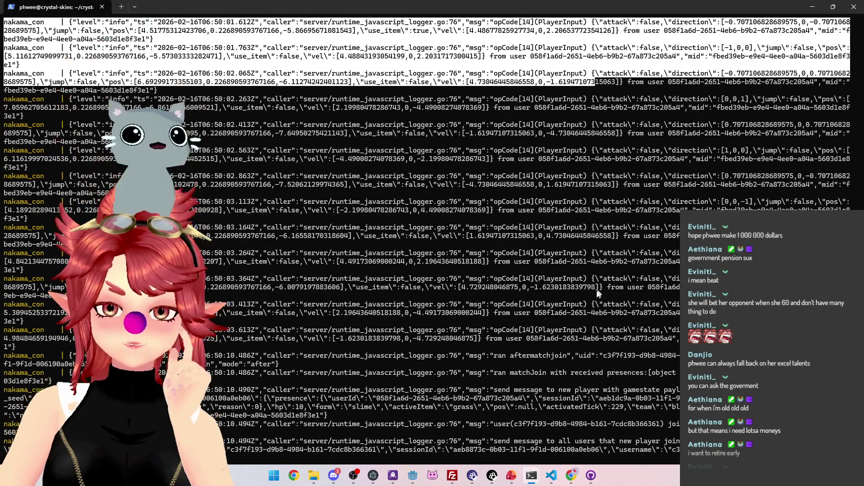
drag(542, 279, 583, 358)
click(583, 353)
drag(486, 305, 589, 306)
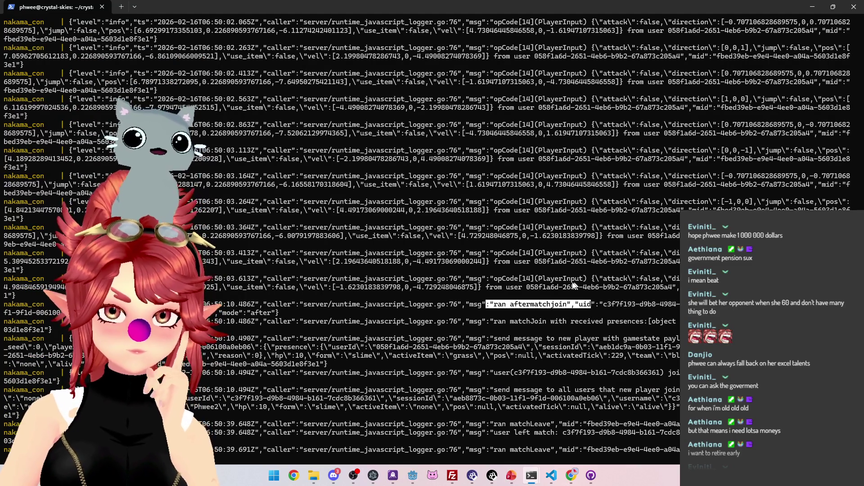
click(412, 475)
click(551, 476)
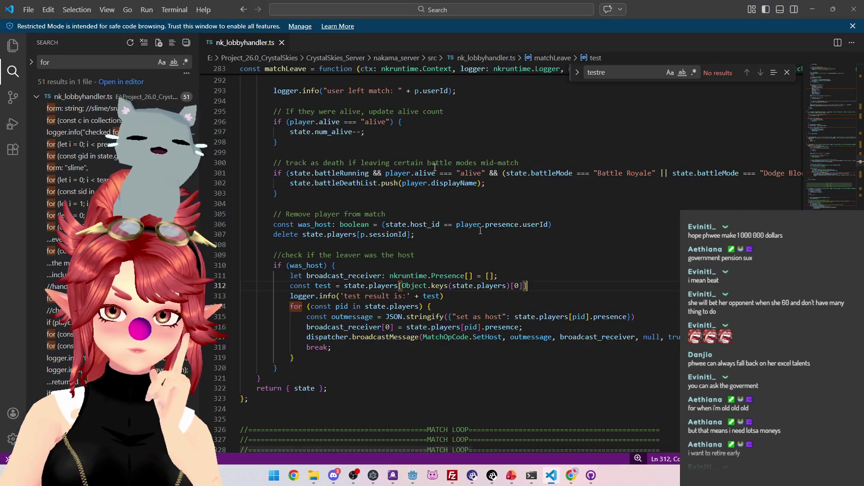
scroll(382, 225, up, 5)
scroll(382, 225, up, 20)
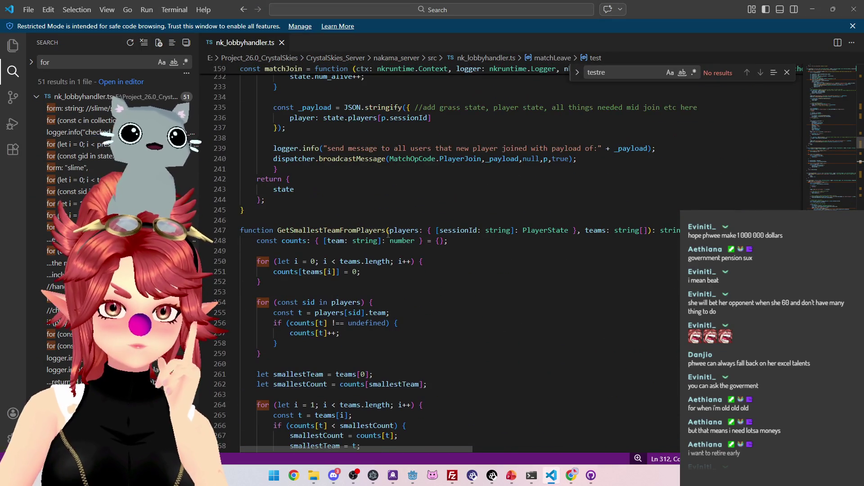
scroll(388, 235, up, 3)
click(531, 475)
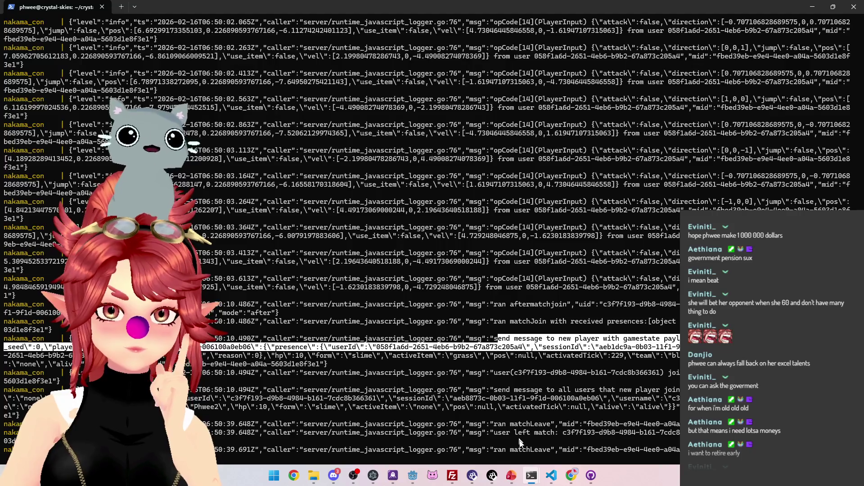
click(552, 475)
scroll(386, 272, up, 2)
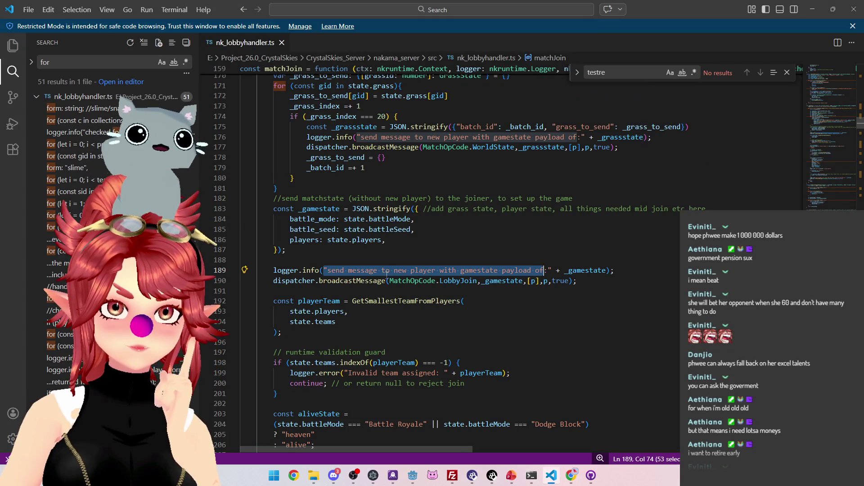
scroll(315, 162, up, 3)
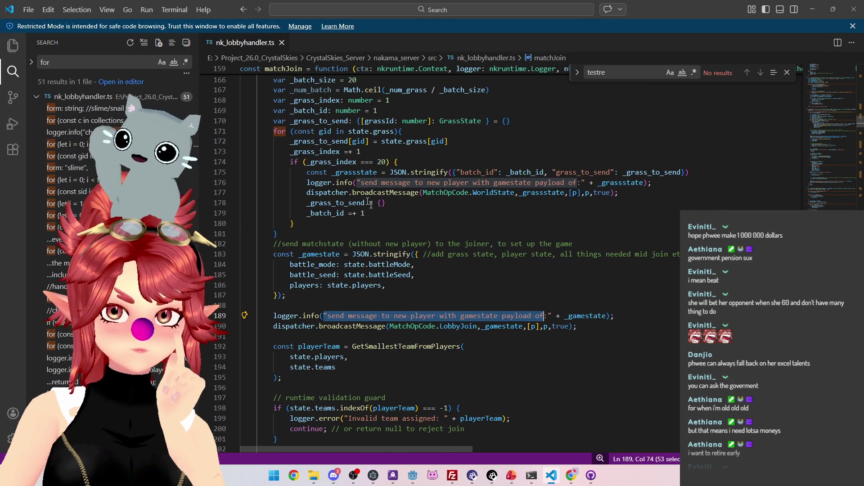
scroll(368, 165, up, 2)
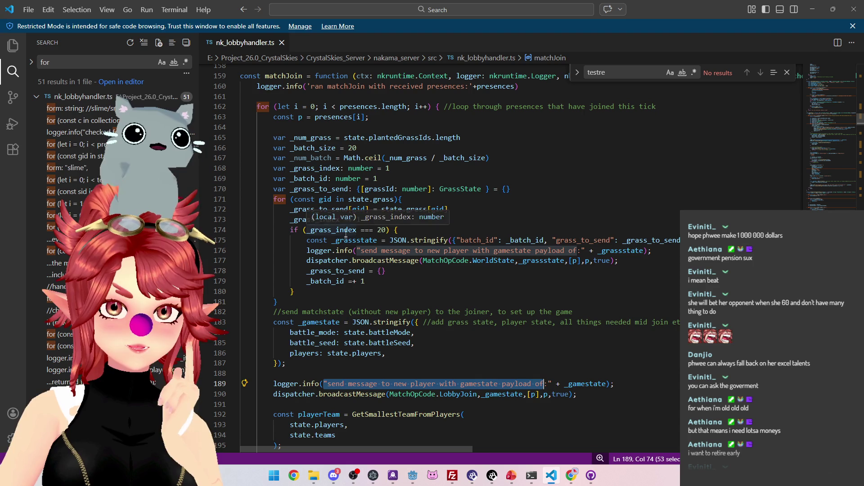
scroll(309, 149, up, 1)
scroll(309, 149, up, 2)
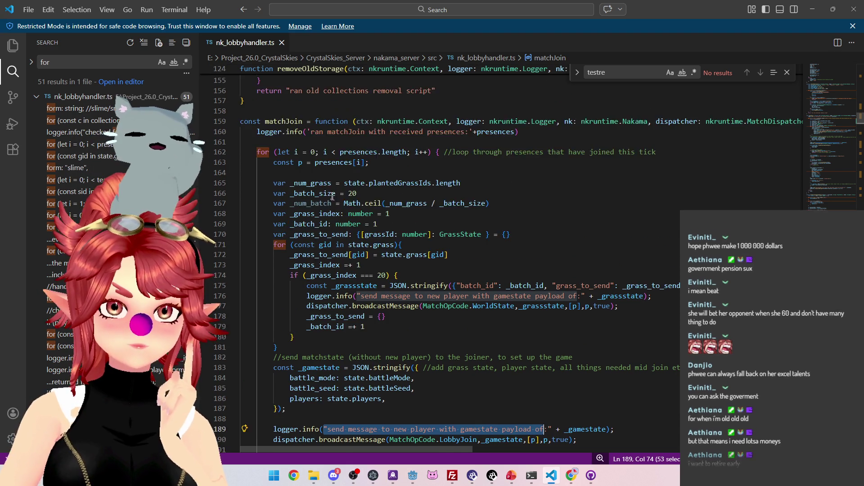
scroll(297, 122, down, 2)
drag(258, 109, 319, 109)
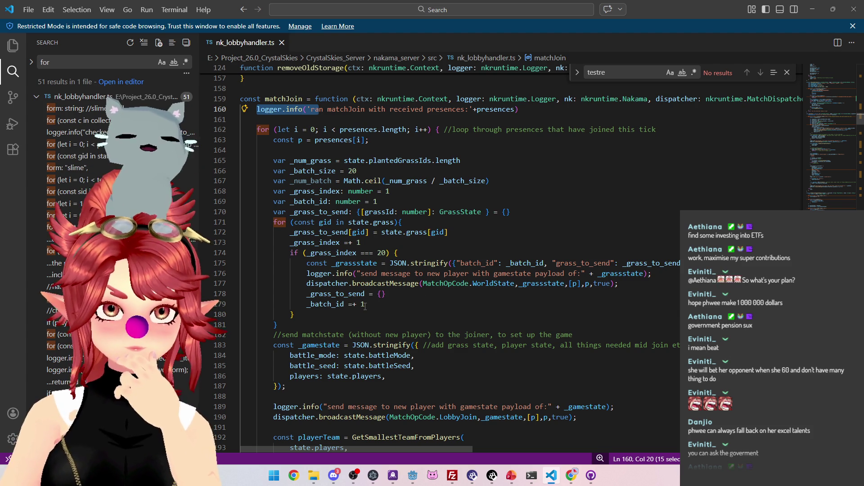
Add 'break;' after _batch_id += 1 and a 'grass has gid of' logger.info line atop the gid loop
click(374, 305)
key(Return)
text(break;)
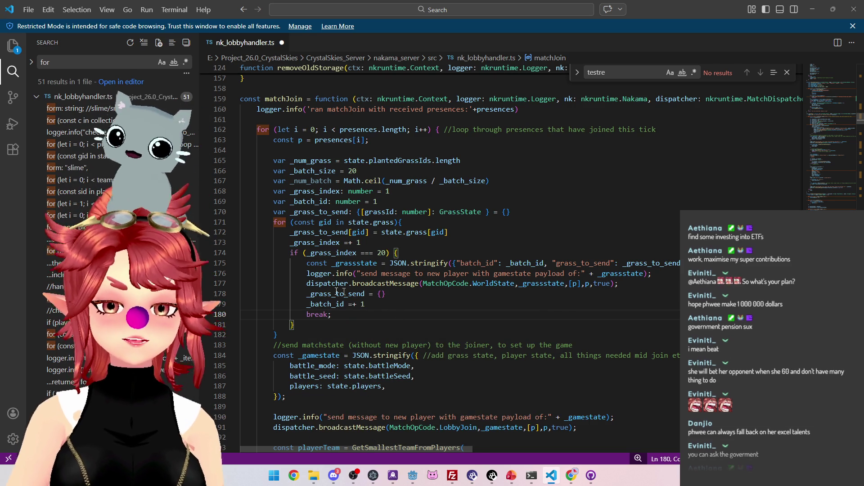
drag(306, 273, 389, 273)
key(ctrl+c)
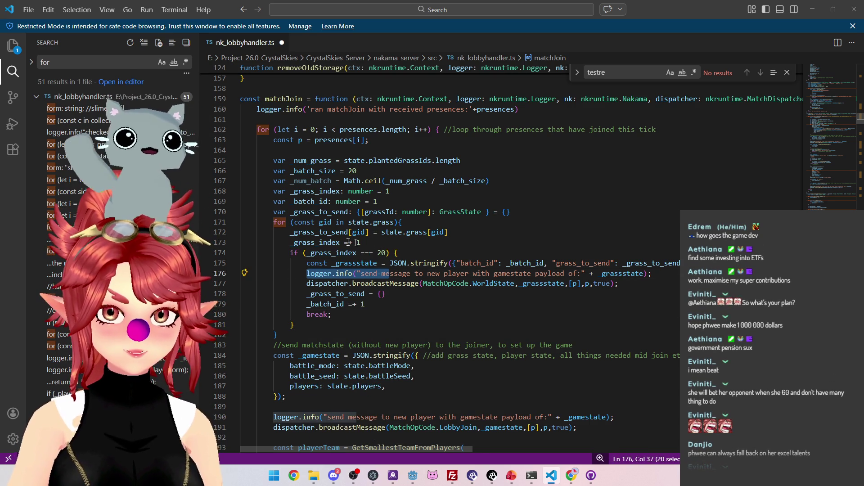
click(296, 232)
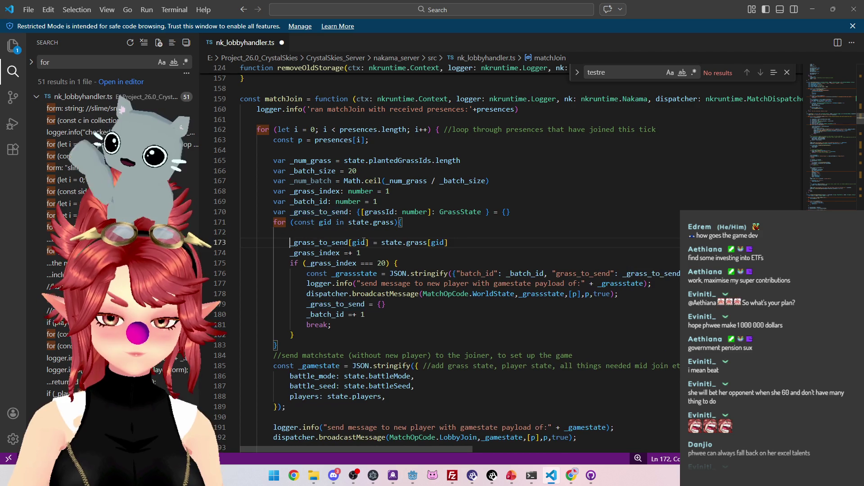
key(ctrl+v)
key(Return)
drag(351, 234, 372, 232)
text(grass has gid of)
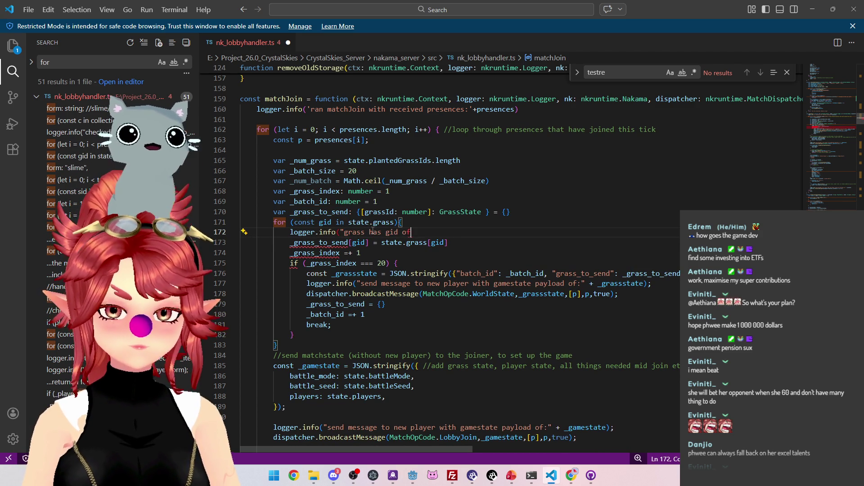
text(" gid))
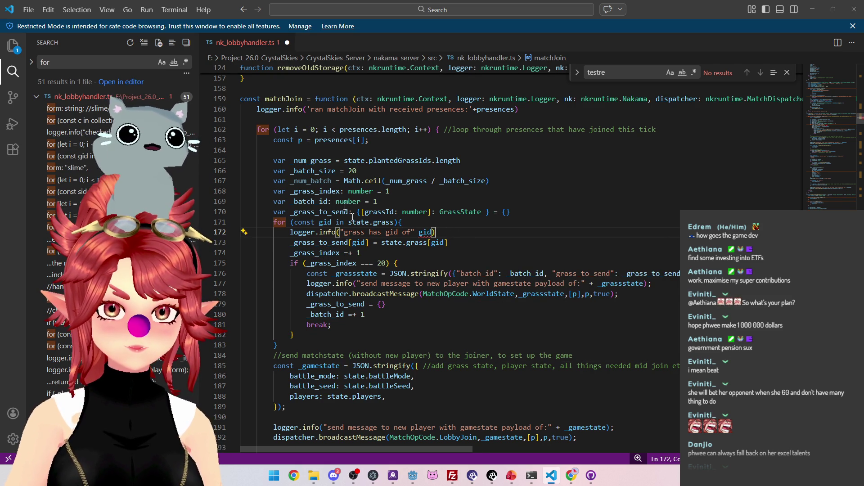
drag(436, 232, 293, 231)
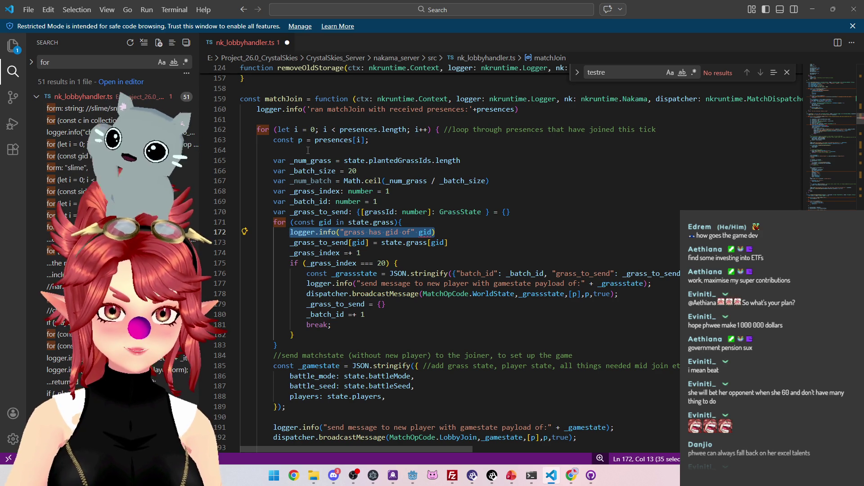
Remove the blank line below the presences lookup and save the lobby handler file
click(308, 150)
key(BackSpace)
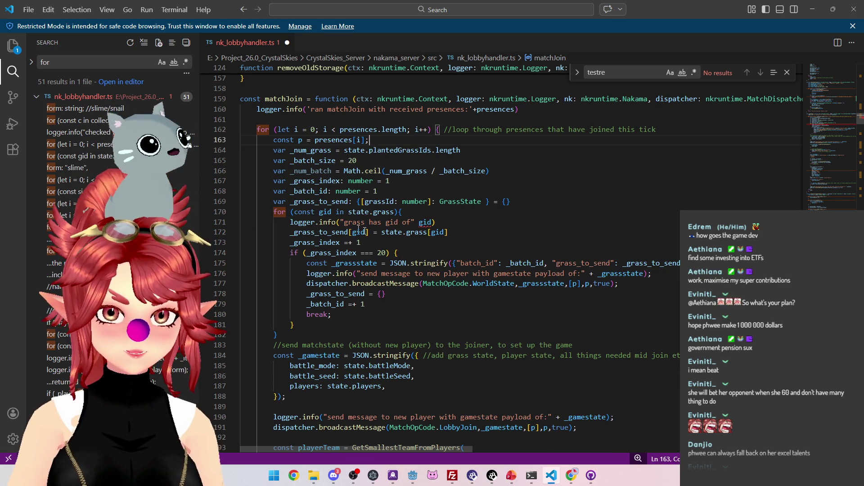
key(ctrl+s)
click(531, 476)
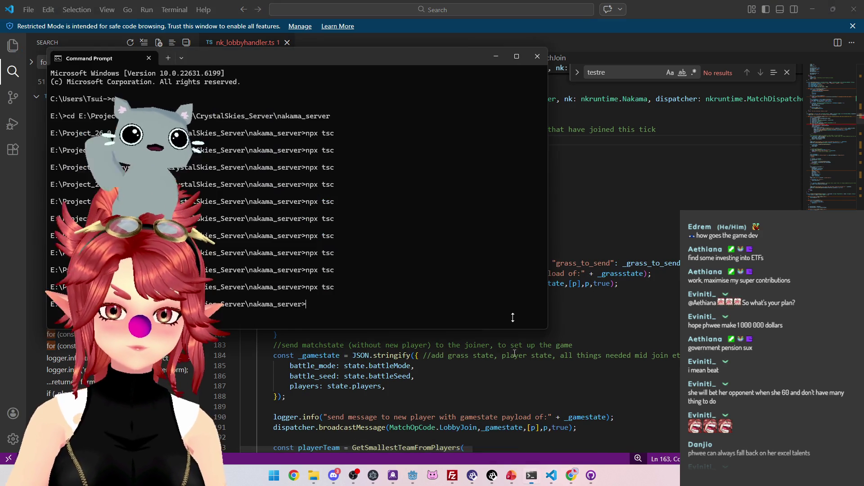
Rerun npx tsc, which fails with TS1005 ',' expected at nk_lobbyhandler.ts line 171
key(Up)
key(Return)
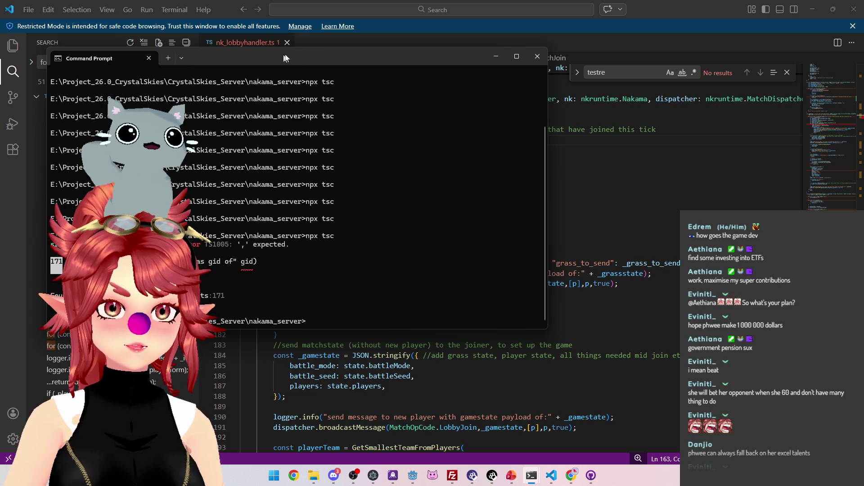
drag(363, 61, 416, 75)
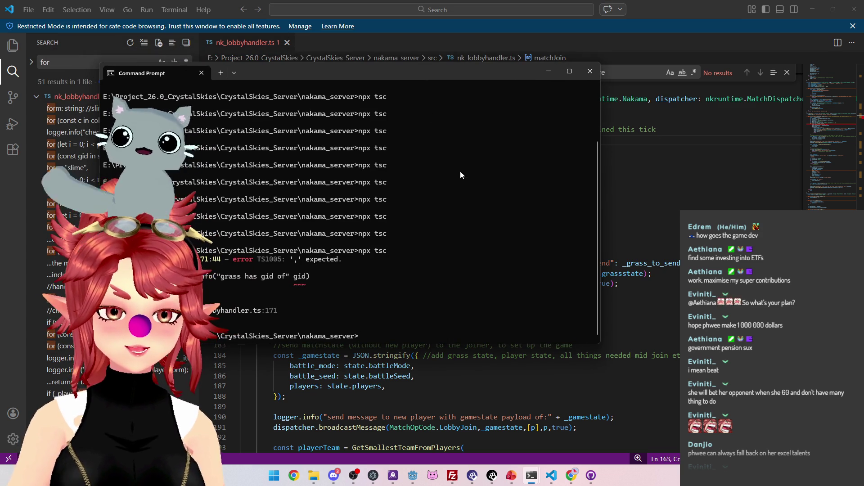
Add the missing '+' after the gid log string on line 171 and recompile cleanly with npx tsc
click(645, 173)
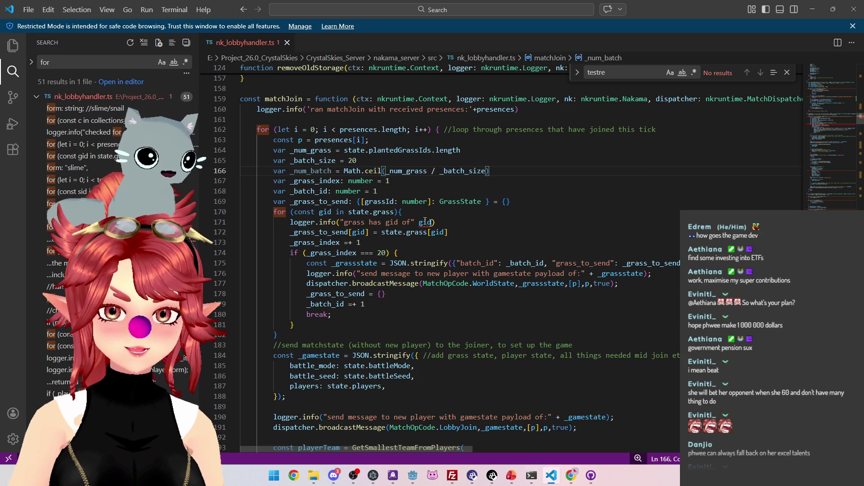
click(415, 222)
text(+)
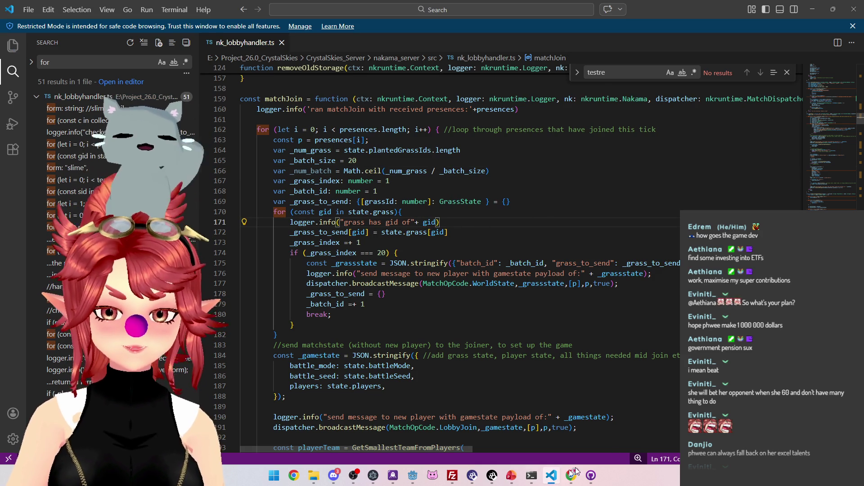
click(531, 476)
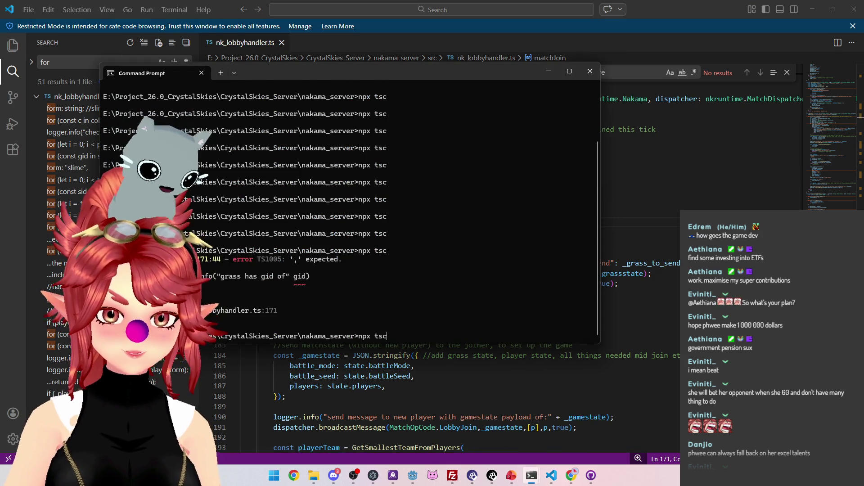
key(Return)
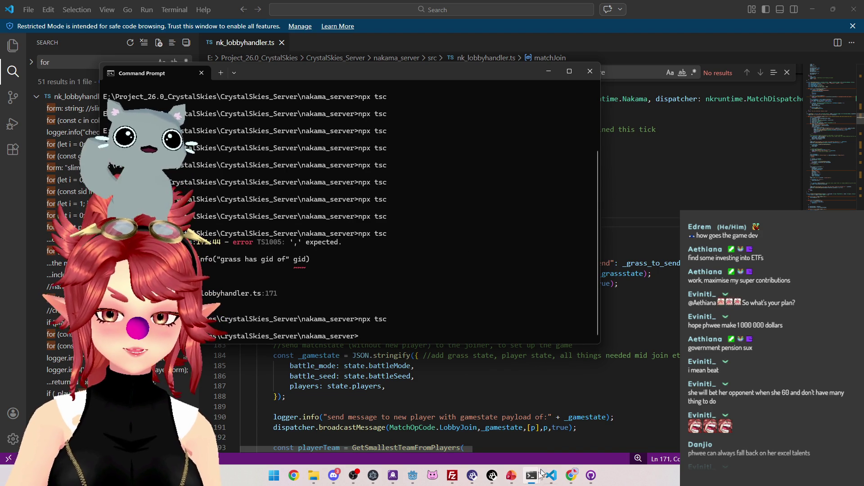
In FileZilla, delete the server's old index.js and upload the newly built index.js to the modules folder
mouse_move(533, 482)
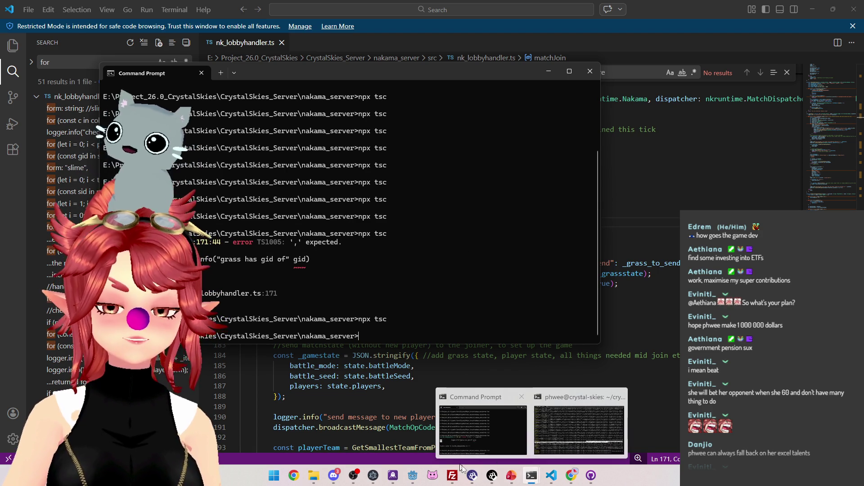
click(445, 481)
click(538, 260)
key(Delete)
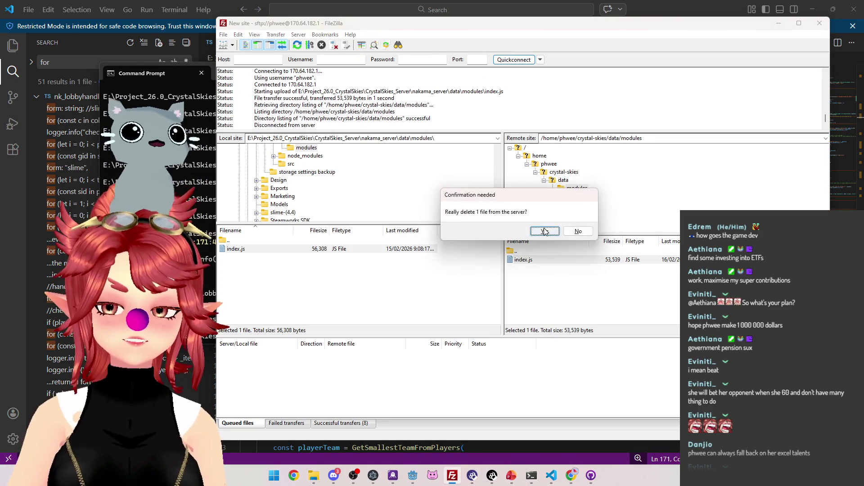
click(545, 229)
drag(617, 325, 604, 306)
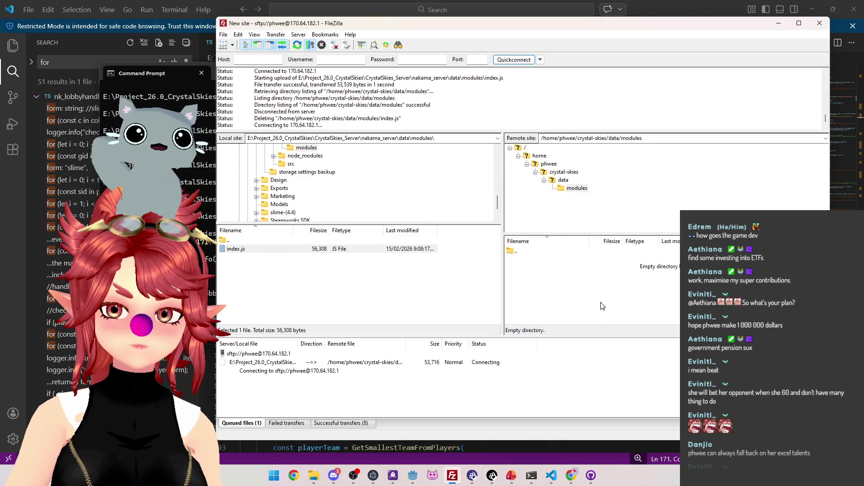
mouse_move(531, 476)
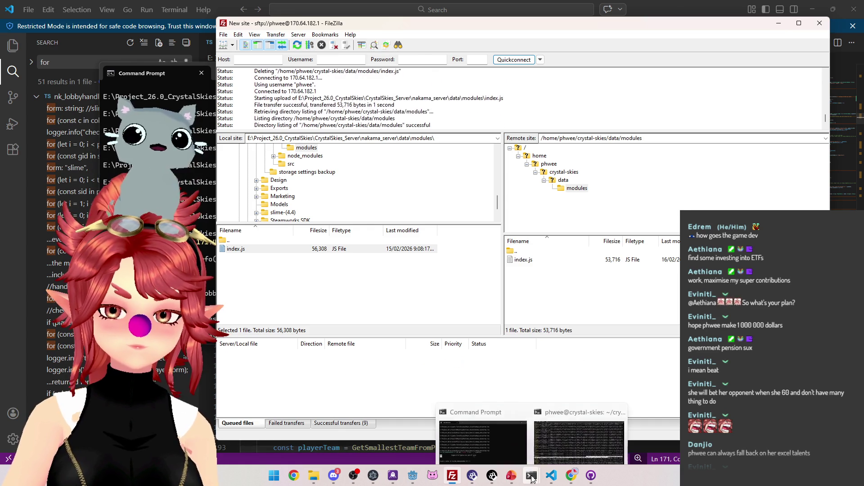
click(581, 446)
Stop the Nakama containers with Ctrl+C and rerun docker compose up to load the new index.js
click(471, 291)
scroll(473, 306, down, 5)
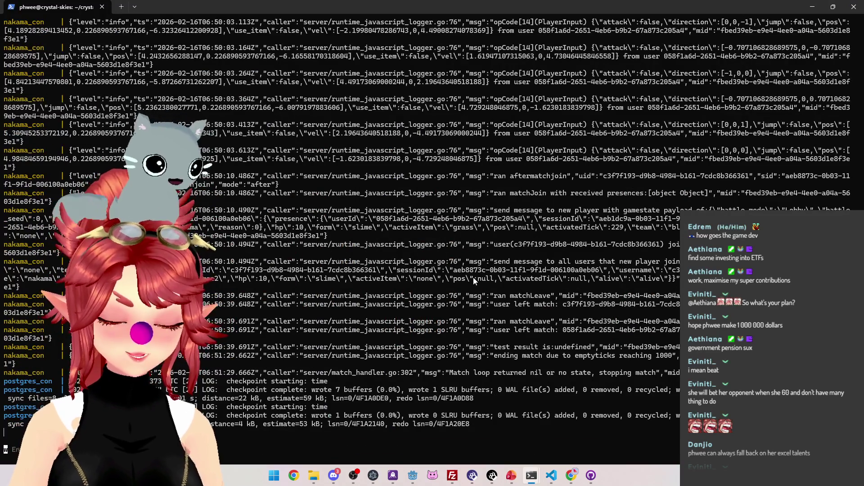
key(ctrl+c)
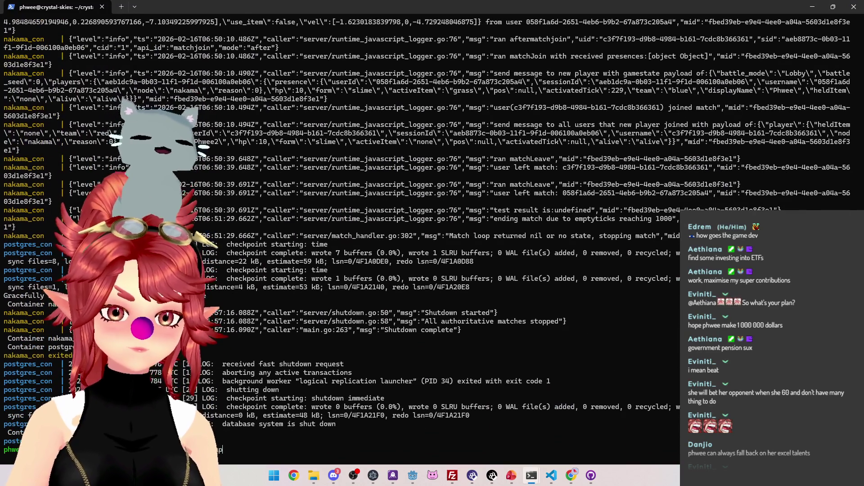
key(Return)
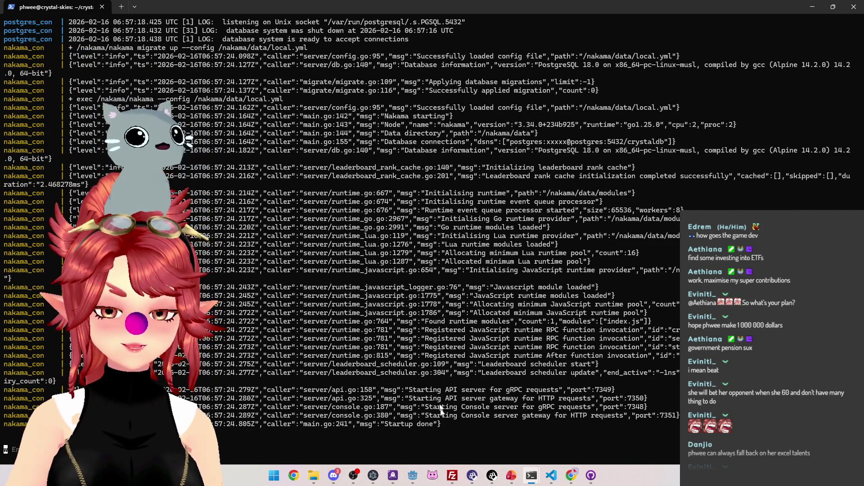
mouse_move(413, 477)
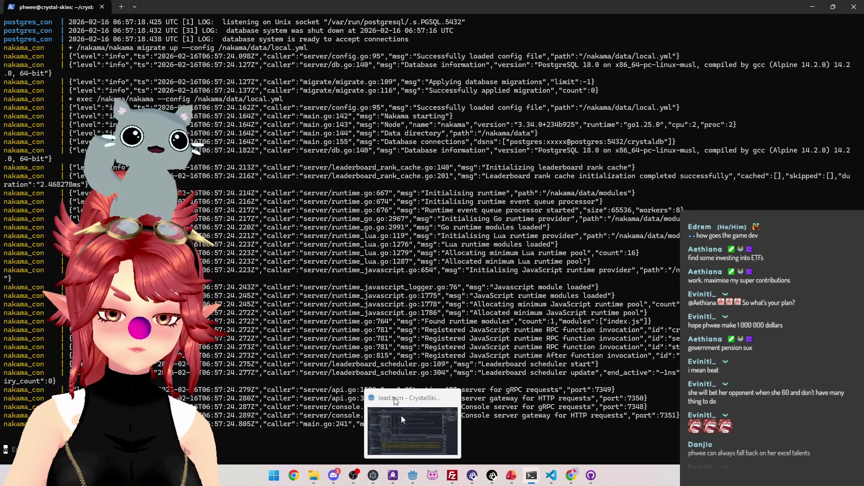
click(412, 476)
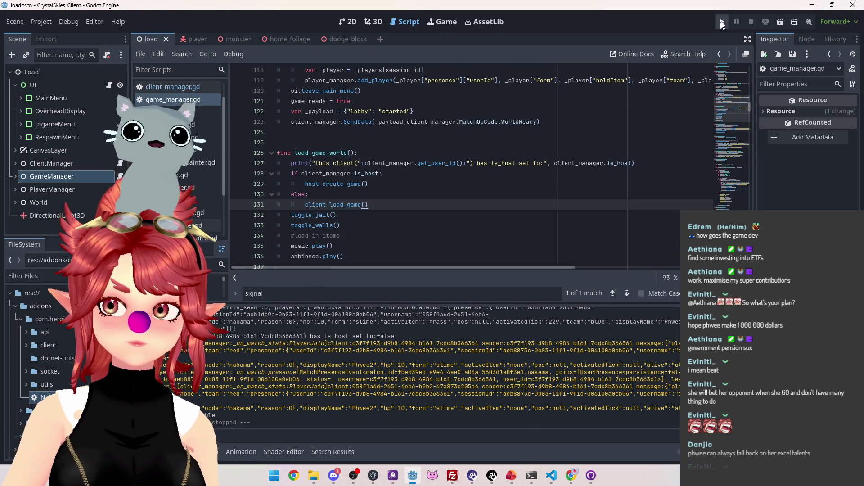
Run the Godot client, enter a display name, create lobby 'asddd', and open the host settings overlay
click(722, 21)
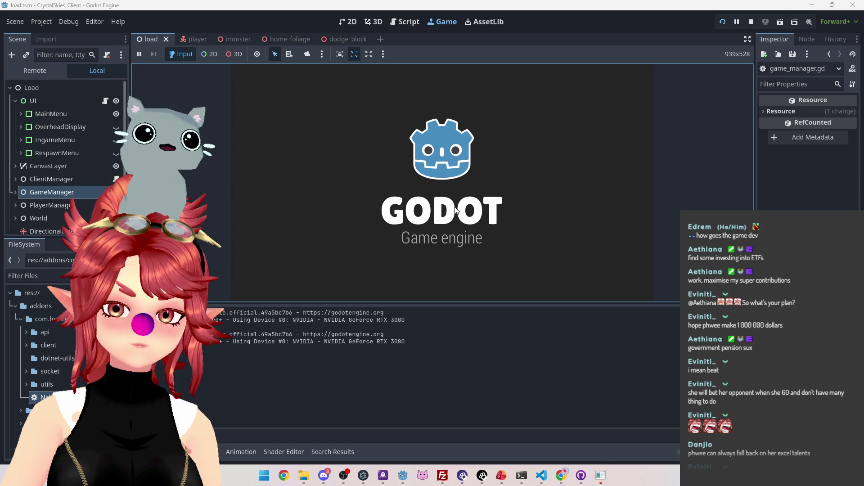
click(467, 217)
text(Phwee)
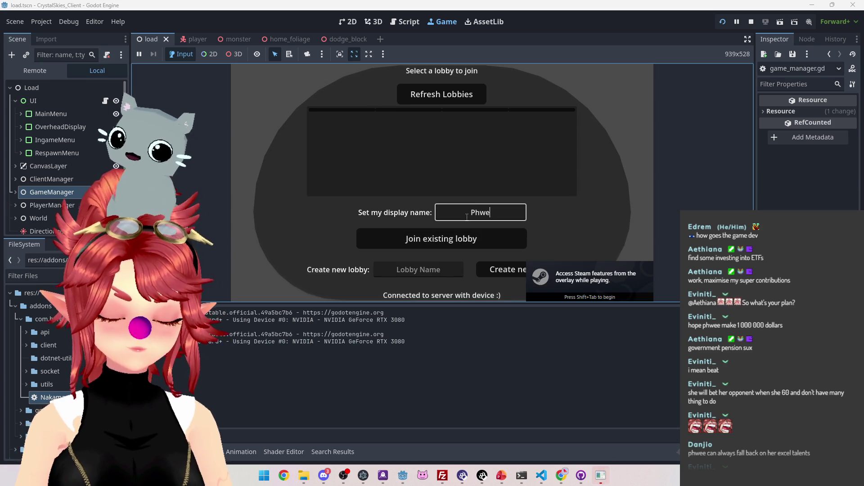
key(Tab)
key(Tab)
text(asddd)
click(499, 270)
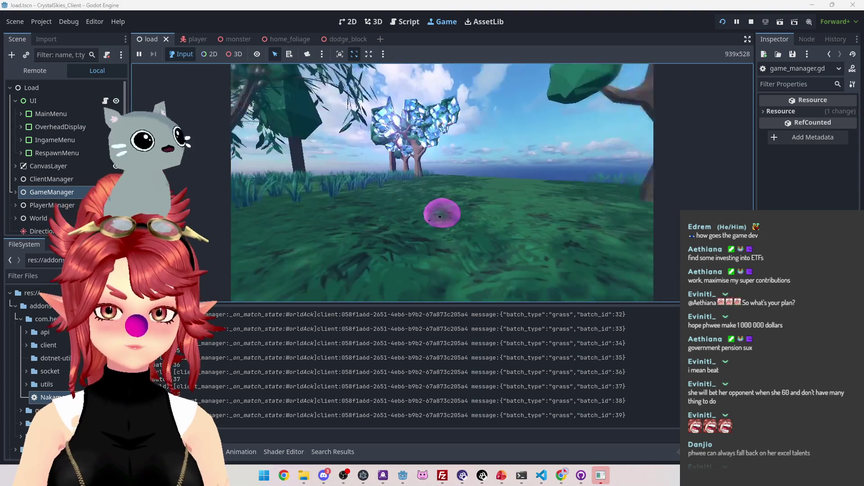
key(Escape)
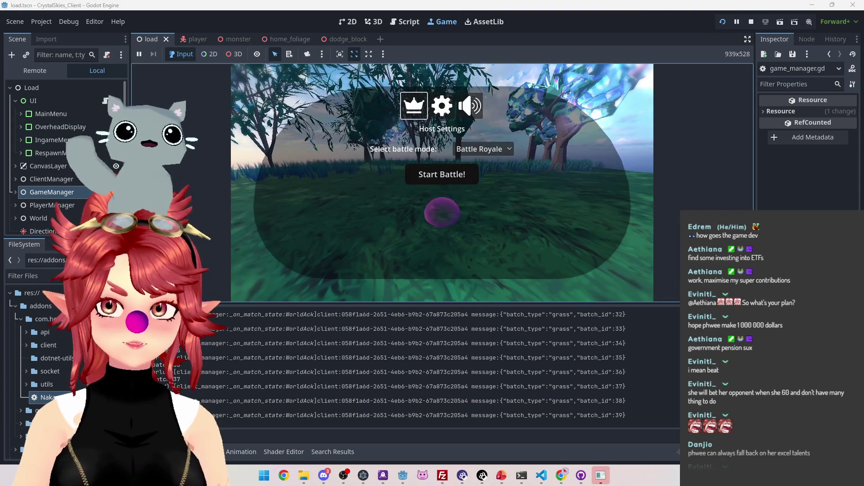
key(alt+Tab)
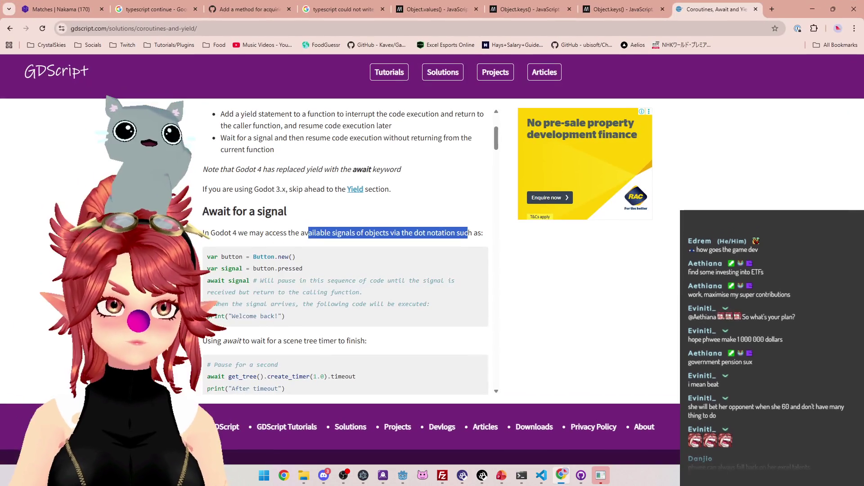
In a new tab, search 'myers briggs', then 'dunning kruger', and preview a Dunning-Kruger chart in Images
click(771, 8)
text(myers briggs)
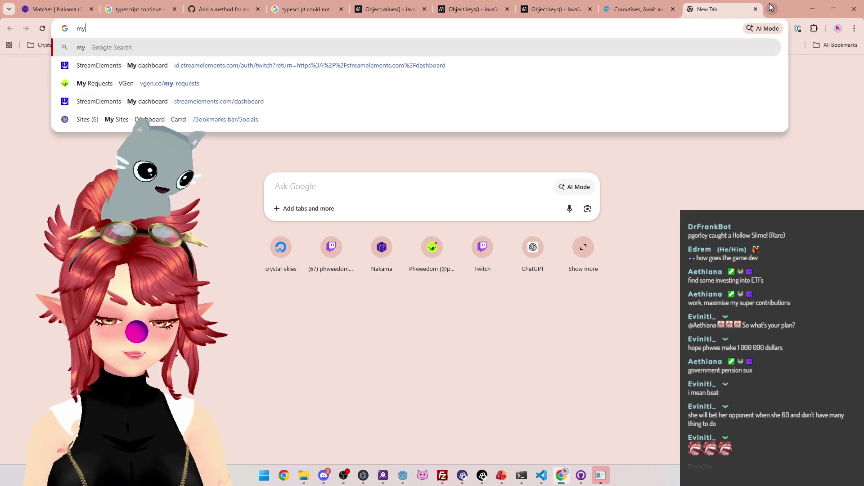
key(Return)
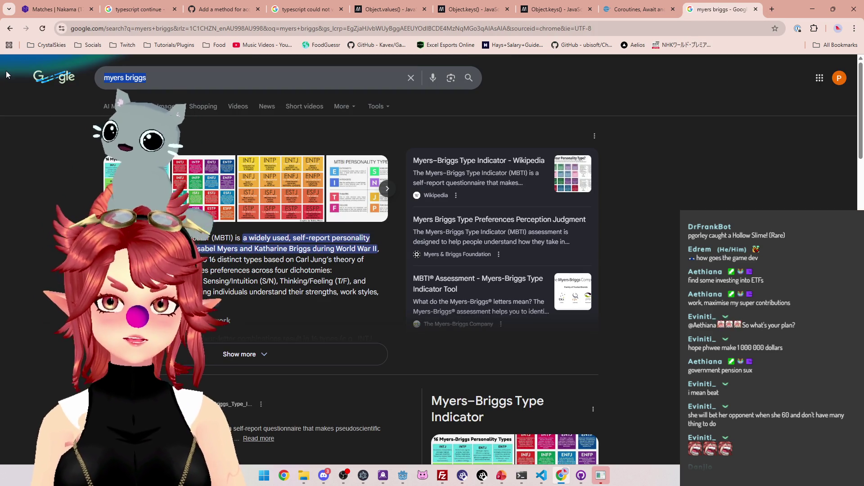
key(BackSpace)
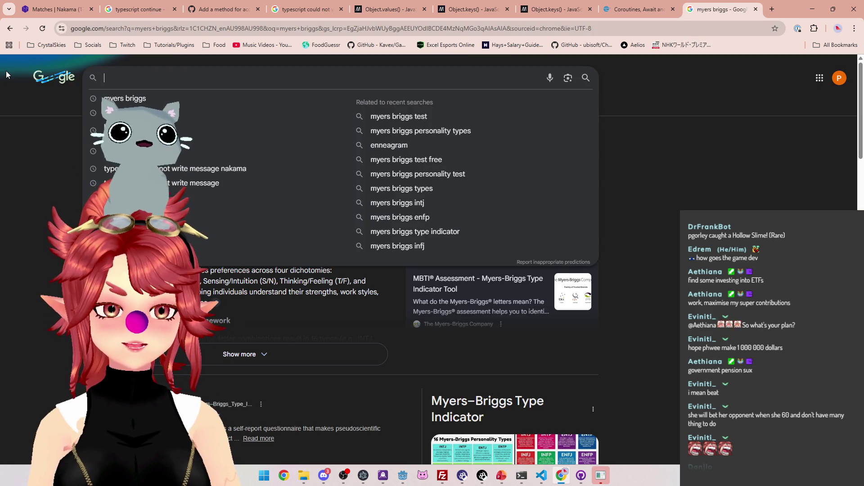
key(Escape)
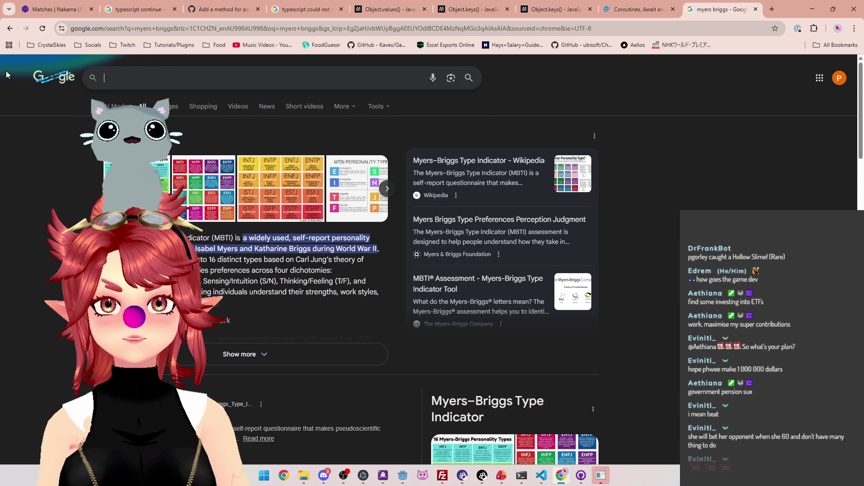
text(dunning kruger)
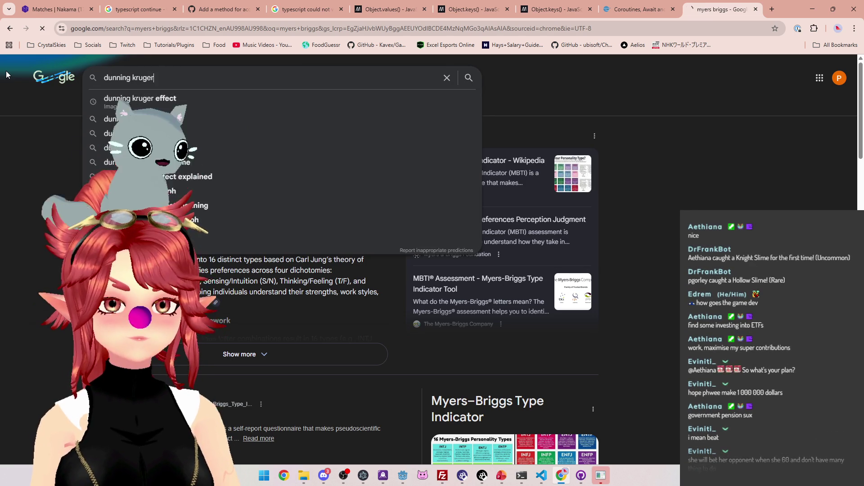
key(Return)
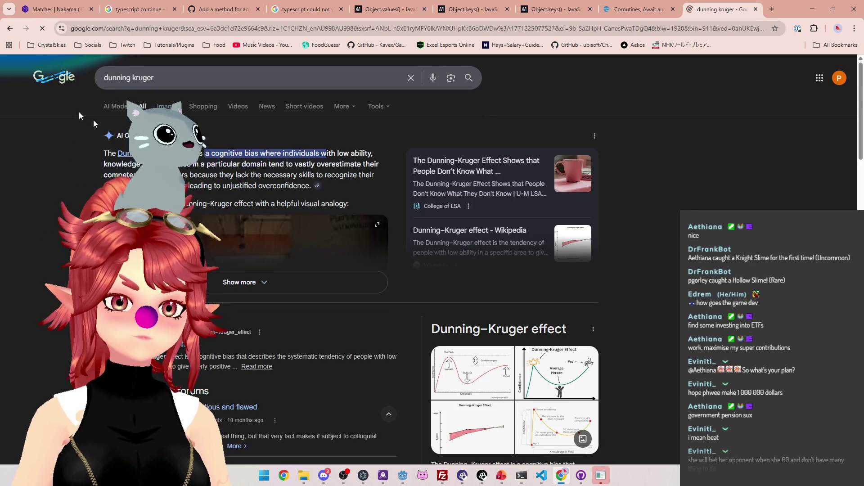
click(162, 106)
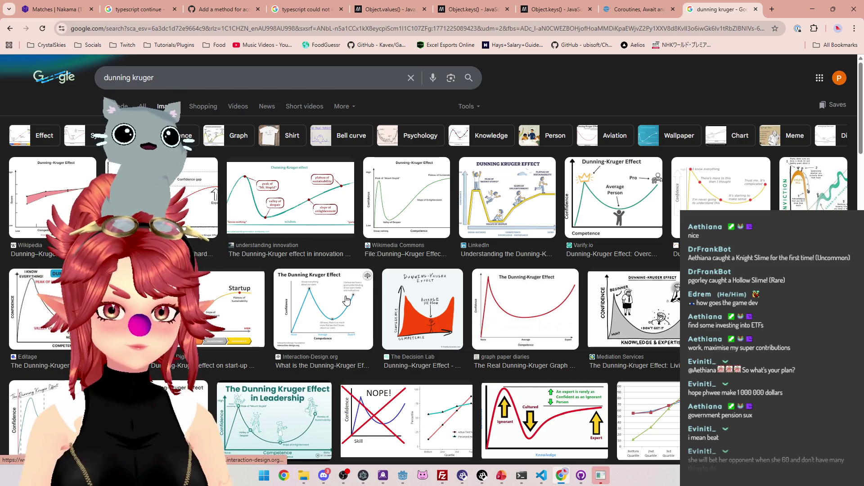
click(302, 206)
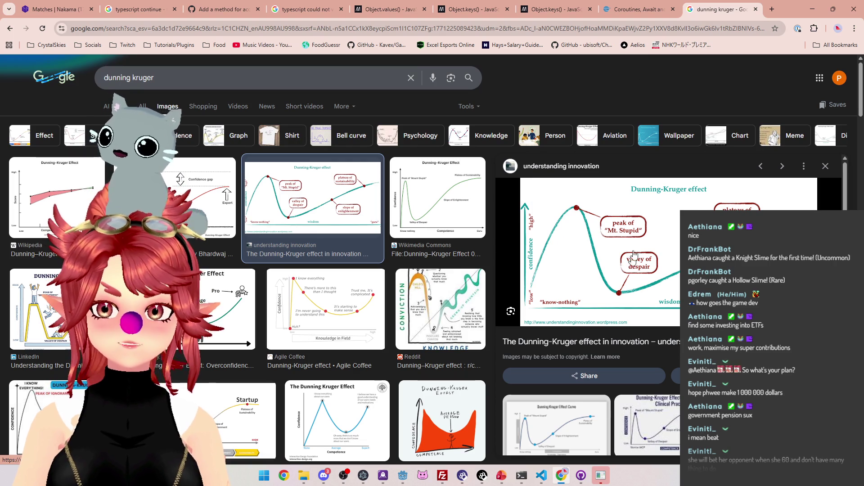
Open the chart image in its own tab at 150% zoom, then close both tabs and minimize Chrome
right_click(647, 228)
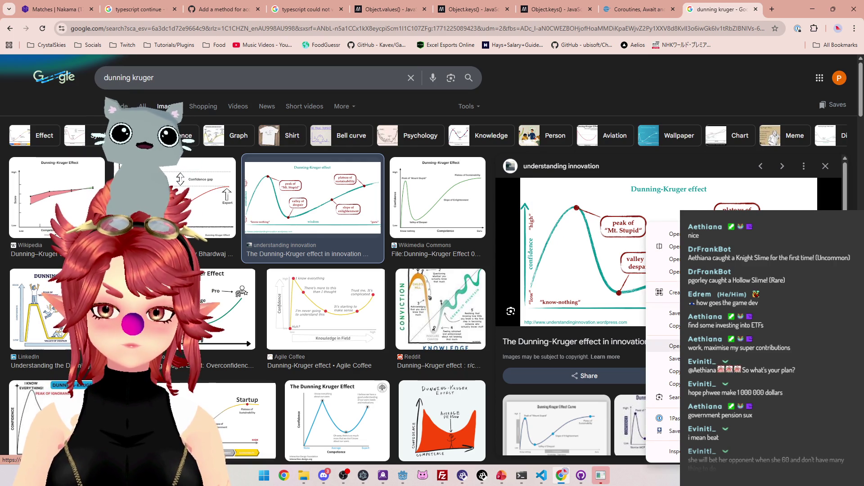
click(673, 346)
click(723, 11)
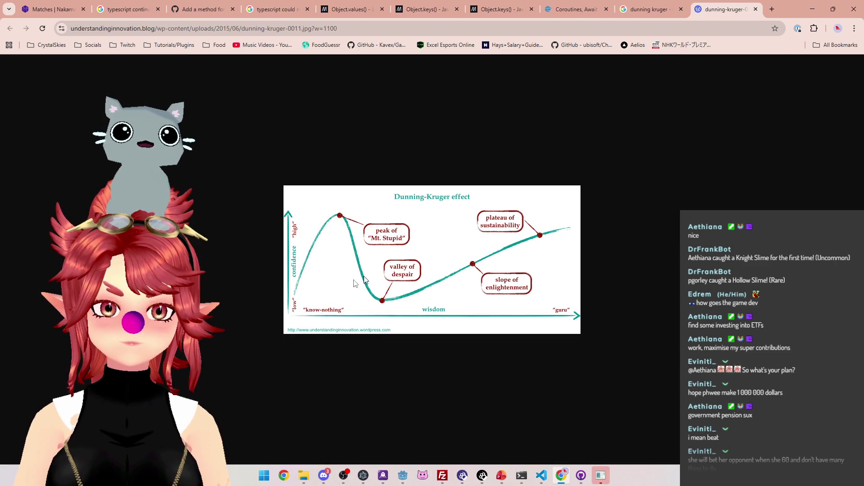
key(ctrl+plus)
key(ctrl+plus)
key(ctrl+plus)
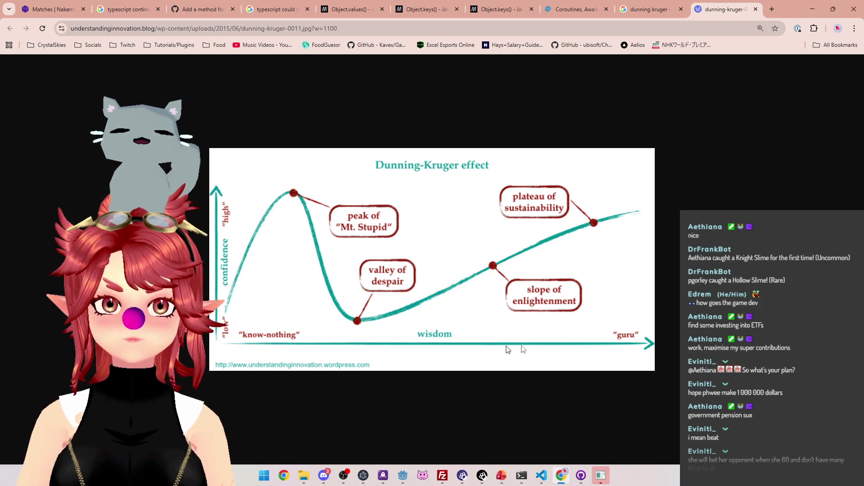
click(756, 9)
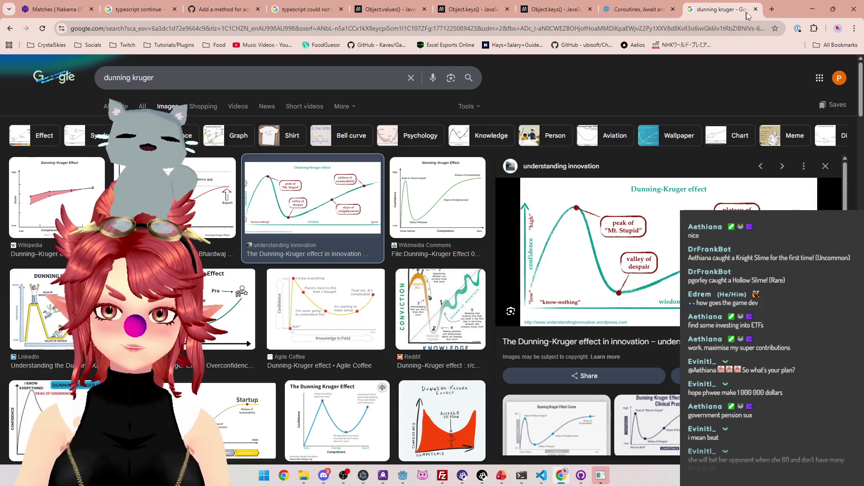
click(757, 10)
click(808, 10)
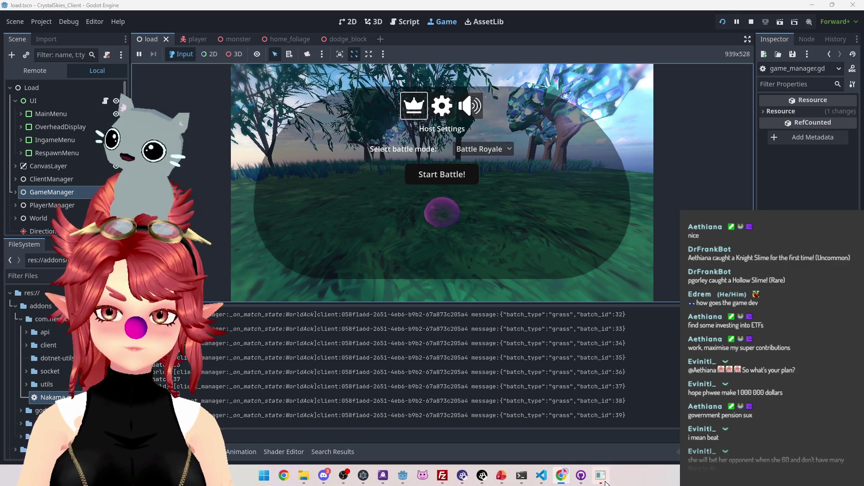
In the running client, refresh lobbies, select 'asddd', and join it under a new display name
mouse_move(606, 483)
click(607, 447)
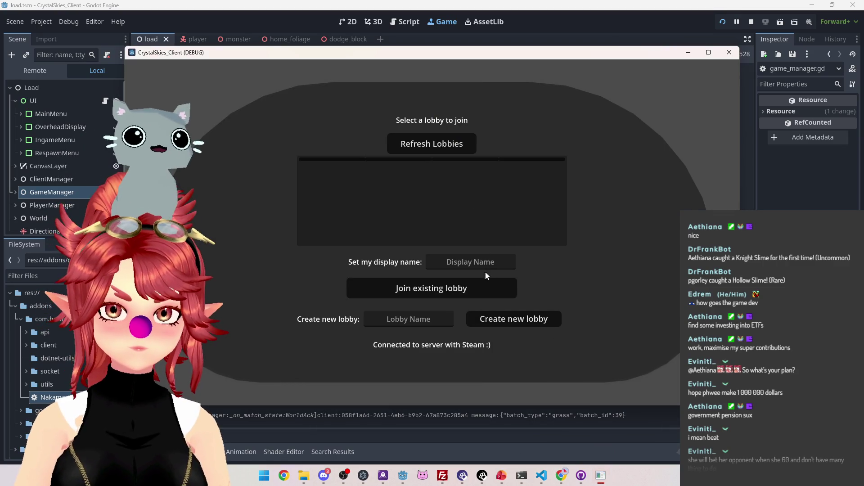
click(420, 138)
click(441, 178)
click(472, 261)
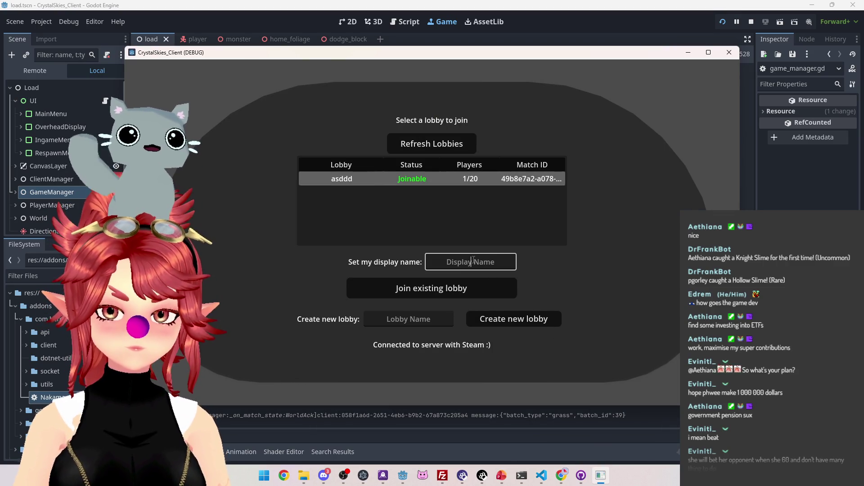
click(469, 284)
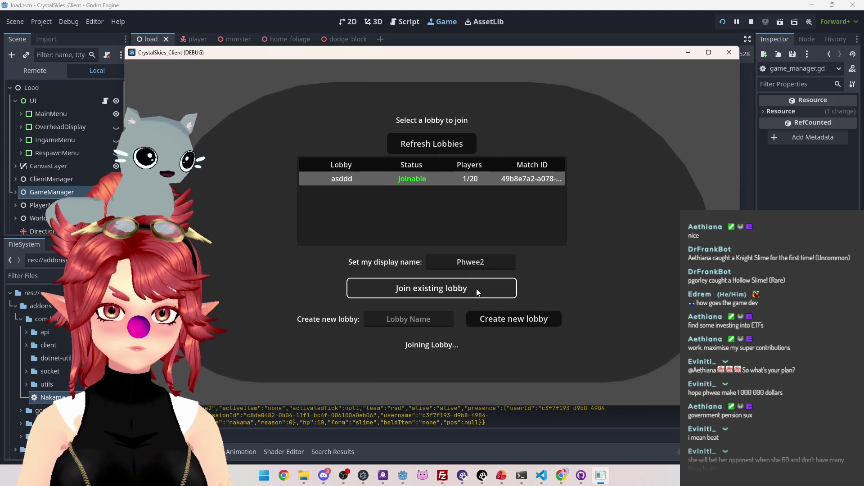
mouse_move(521, 475)
click(558, 441)
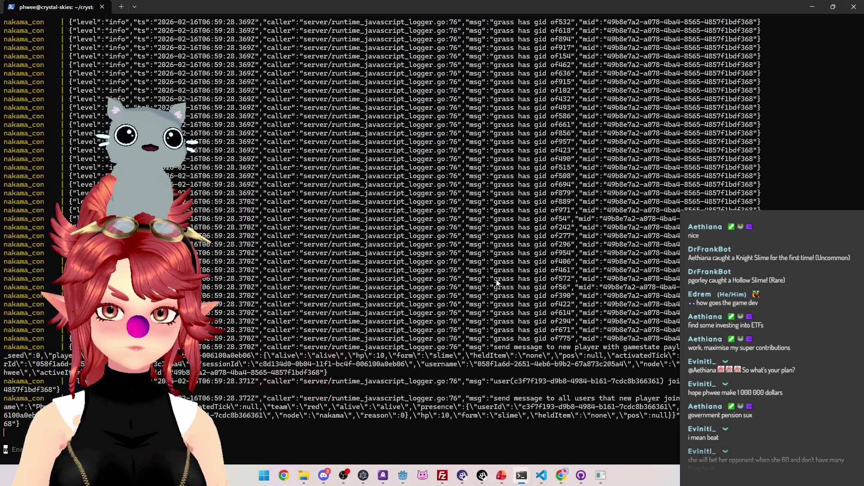
Review the log's gamestate, notify-all, and user join messages plus the run of 'grass has gid of' entries
mouse_move(489, 349)
mouse_down()
mouse_move(675, 351)
mouse_move(675, 364)
mouse_up()
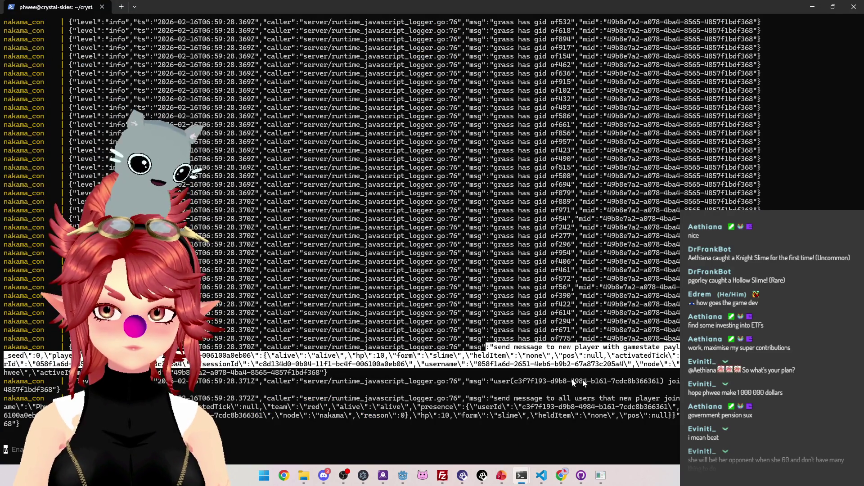
mouse_move(587, 383)
mouse_down()
mouse_move(501, 382)
mouse_move(630, 407)
mouse_move(680, 400)
mouse_move(679, 416)
mouse_up()
mouse_move(486, 382)
mouse_down()
mouse_move(675, 383)
mouse_move(675, 391)
mouse_move(680, 382)
mouse_up()
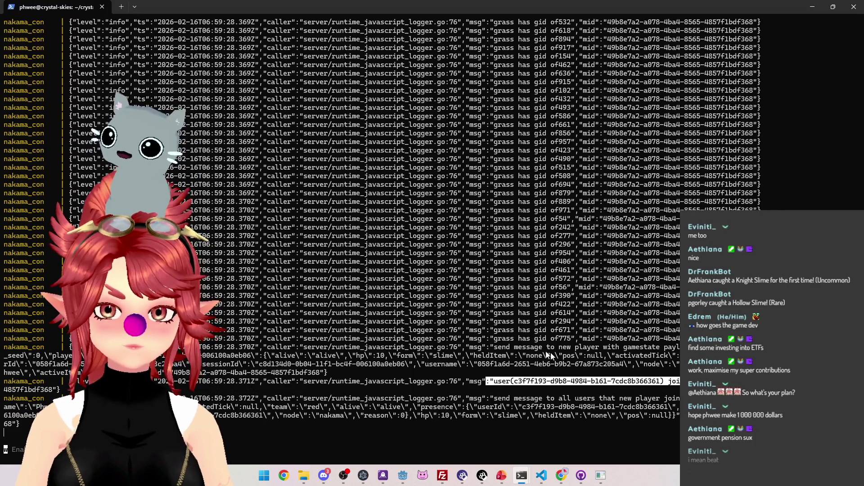
scroll(585, 252, up, 15)
scroll(593, 258, up, 13)
scroll(608, 314, up, 20)
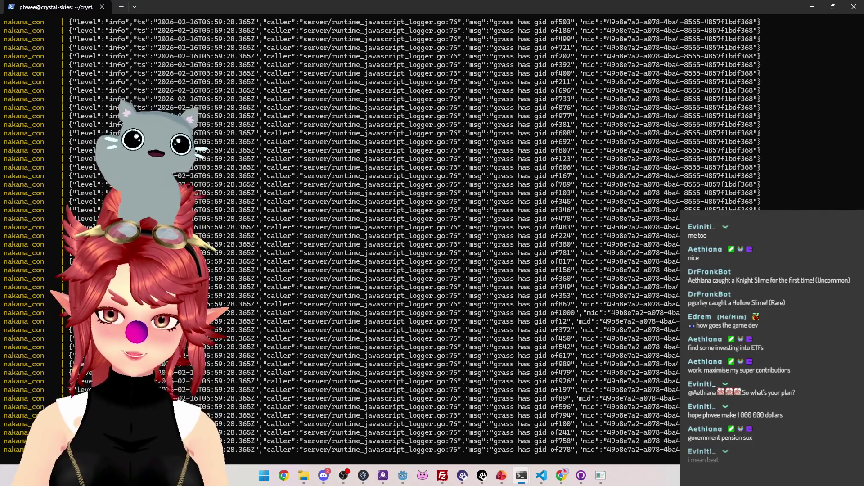
scroll(451, 234, up, 15)
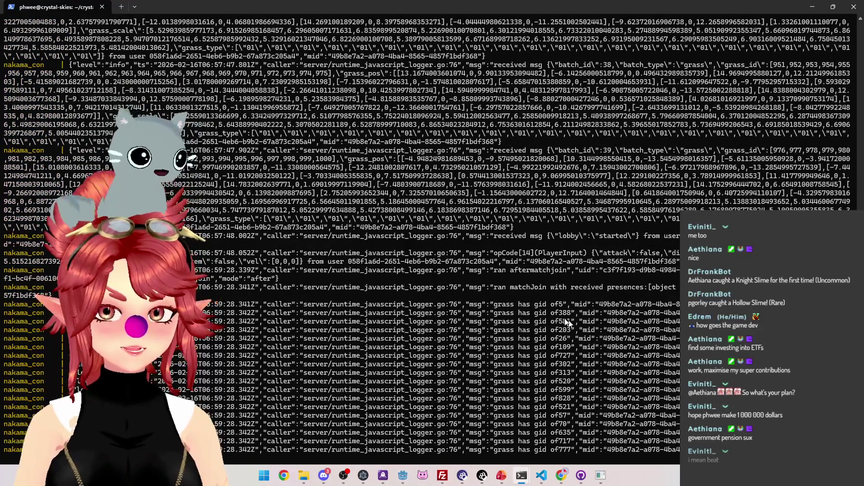
scroll(589, 331, down, 2)
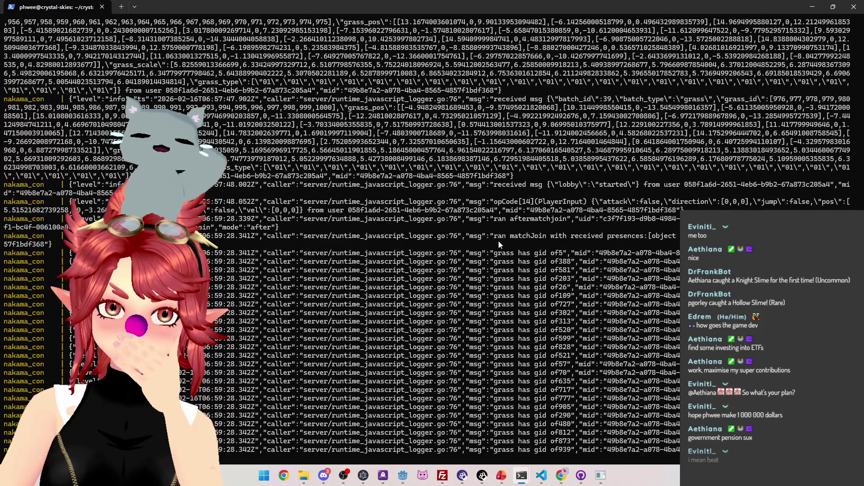
scroll(514, 235, down, 1)
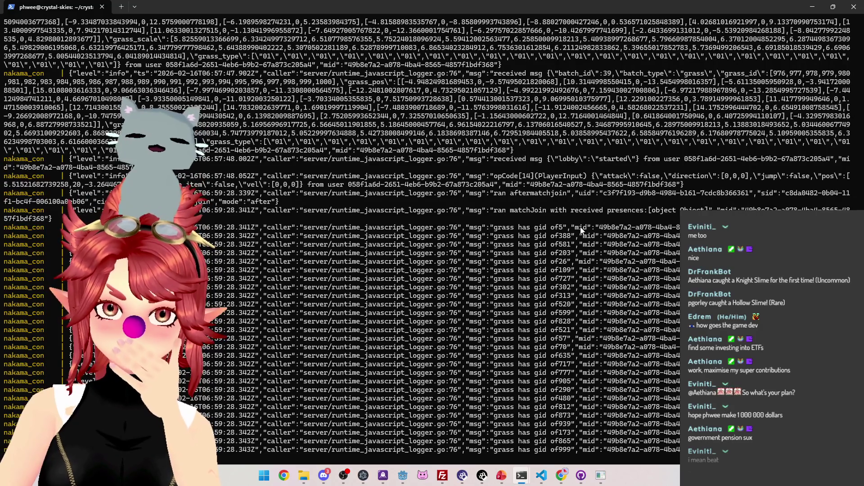
mouse_move(500, 231)
mouse_down()
mouse_move(522, 254)
mouse_move(563, 372)
mouse_move(601, 386)
mouse_move(614, 356)
mouse_up()
scroll(614, 355, down, 20)
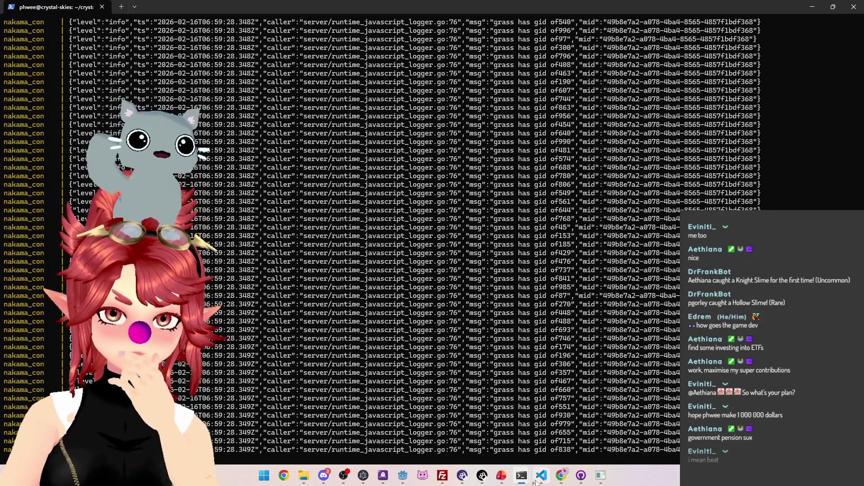
click(403, 476)
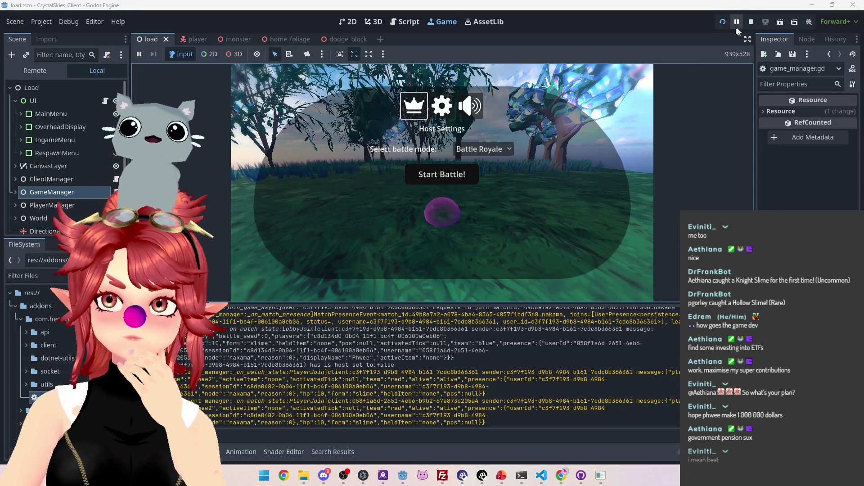
Stop the game, then select line 171's grass gid logger.info call and line 170's loop over state.grass
click(750, 22)
click(551, 475)
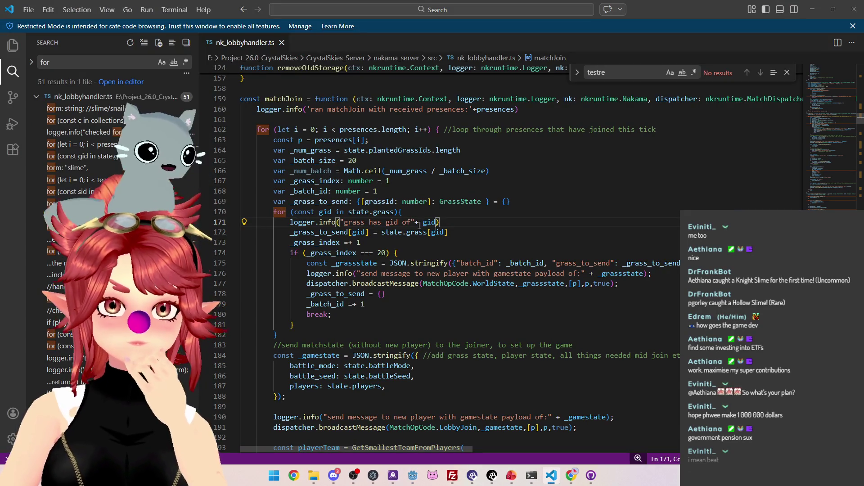
drag(439, 222, 290, 223)
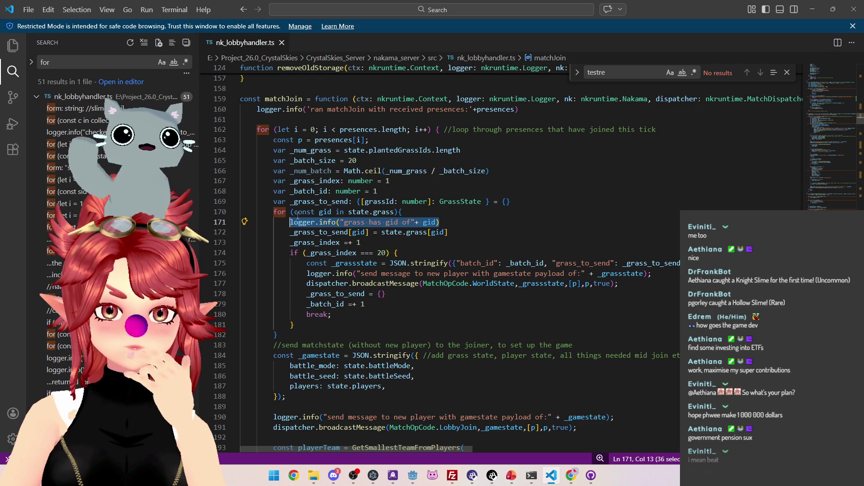
drag(411, 212, 276, 212)
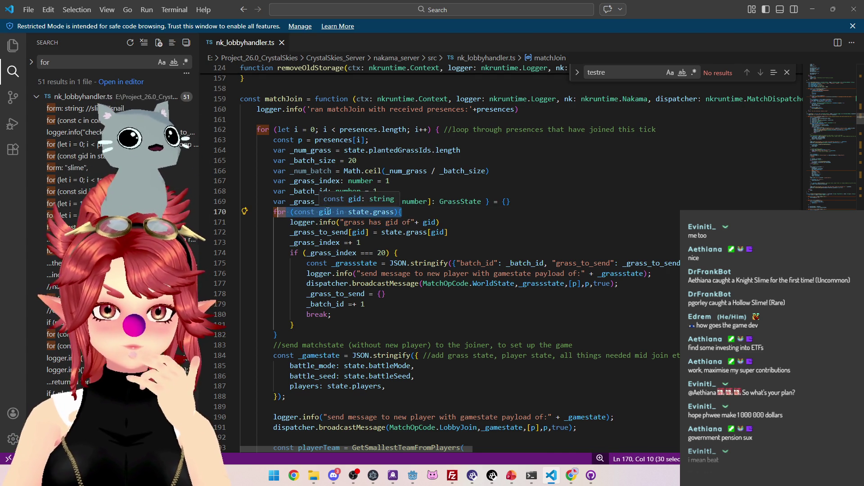
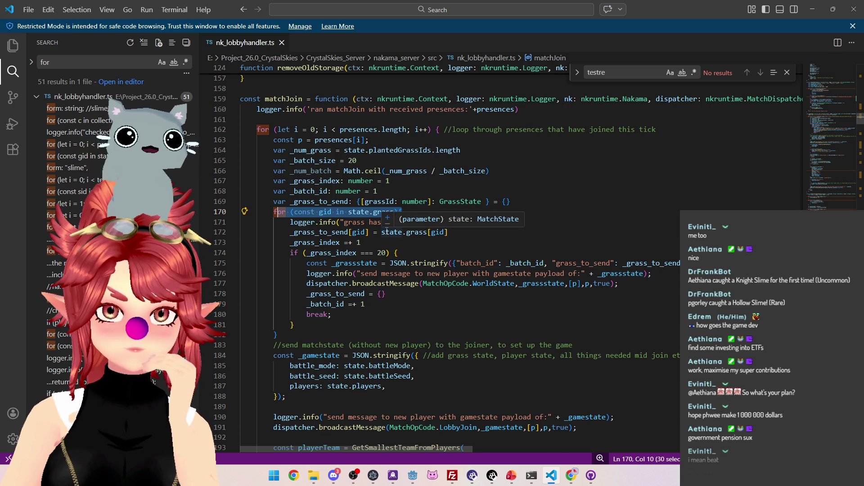
Add a trailing space after 'grass has gid of' in the line 171 log message
click(498, 242)
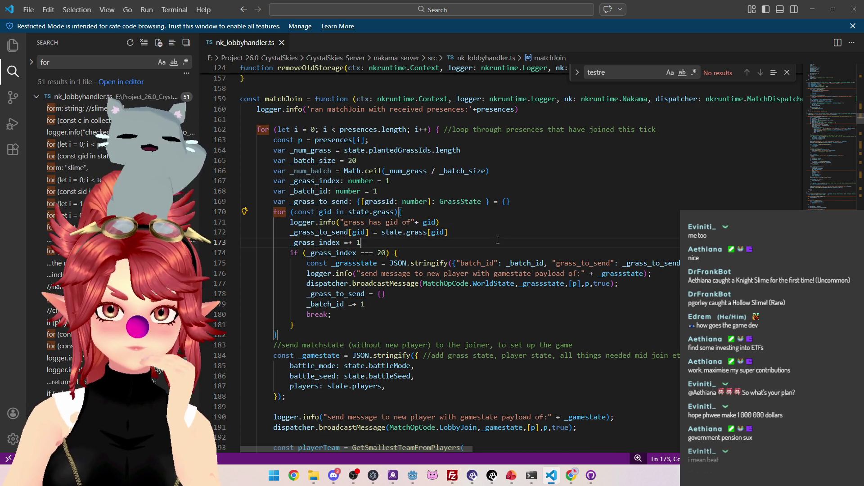
double_click(413, 222)
key(Right)
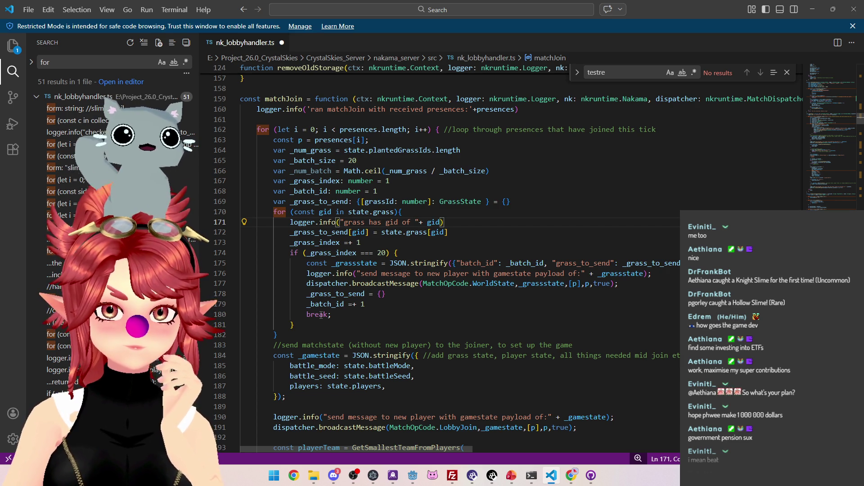
click(340, 315)
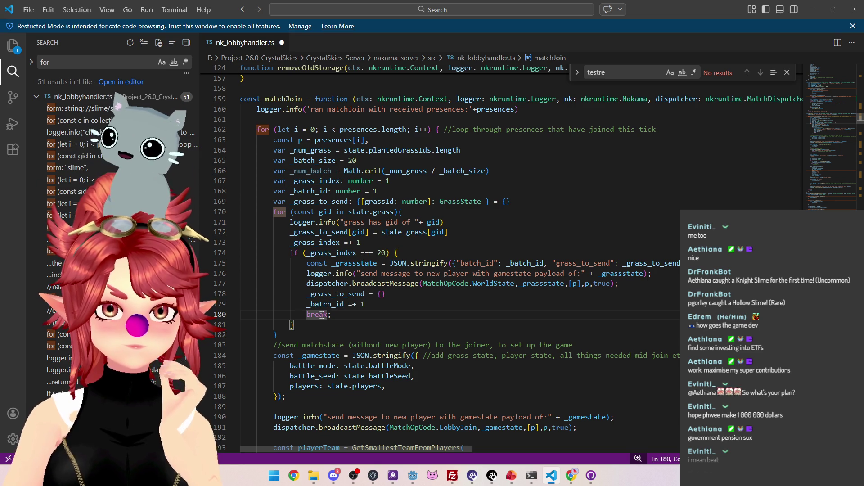
click(385, 252)
Clear the 'for' search results and review the log strings on lines 171 and 176
click(144, 42)
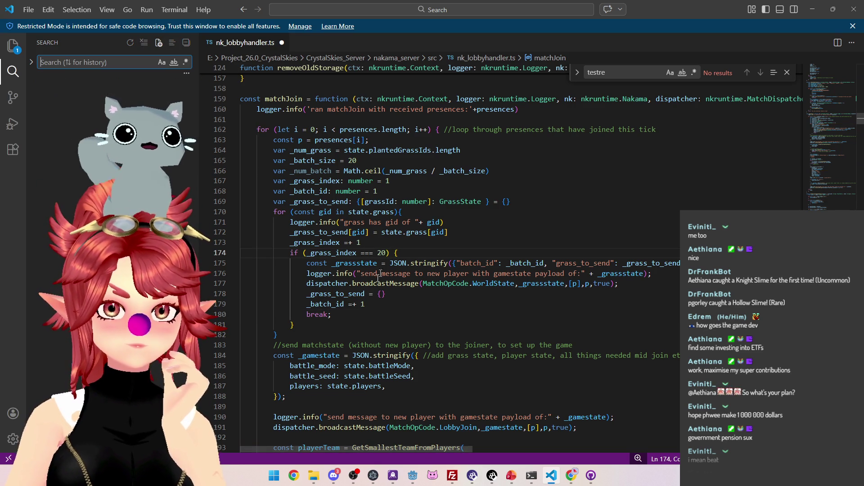
click(320, 314)
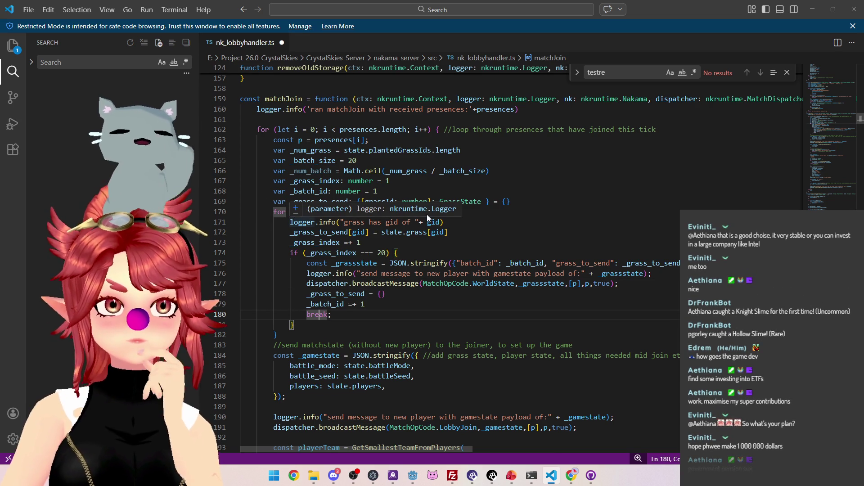
click(371, 314)
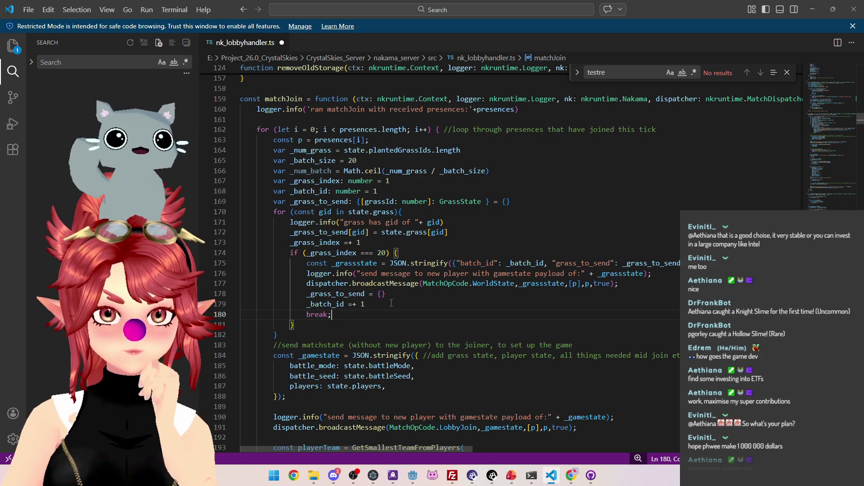
drag(344, 222, 435, 222)
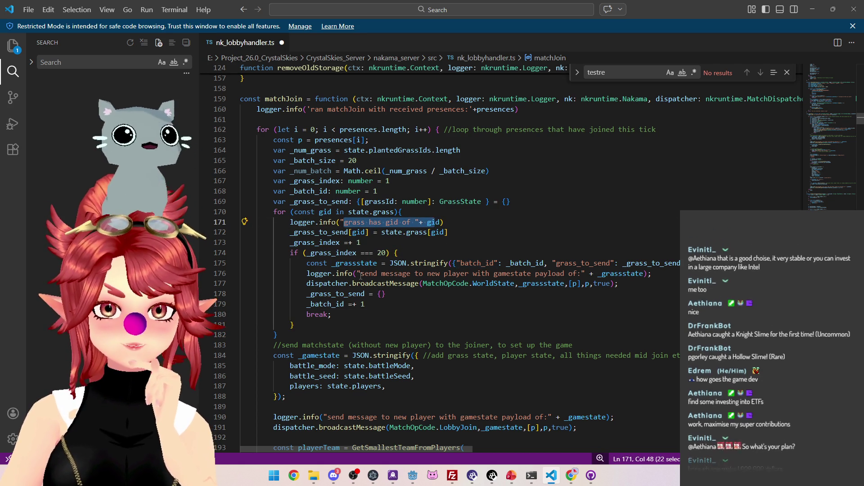
drag(361, 273, 563, 275)
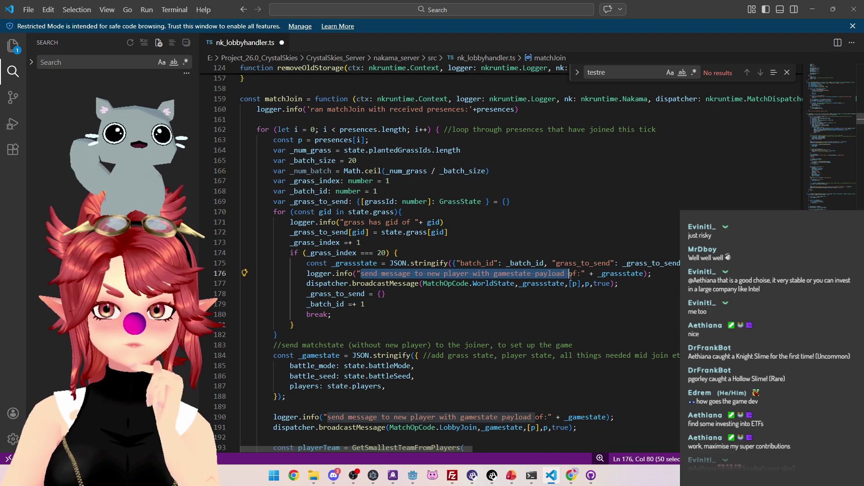
click(586, 276)
drag(357, 274, 582, 274)
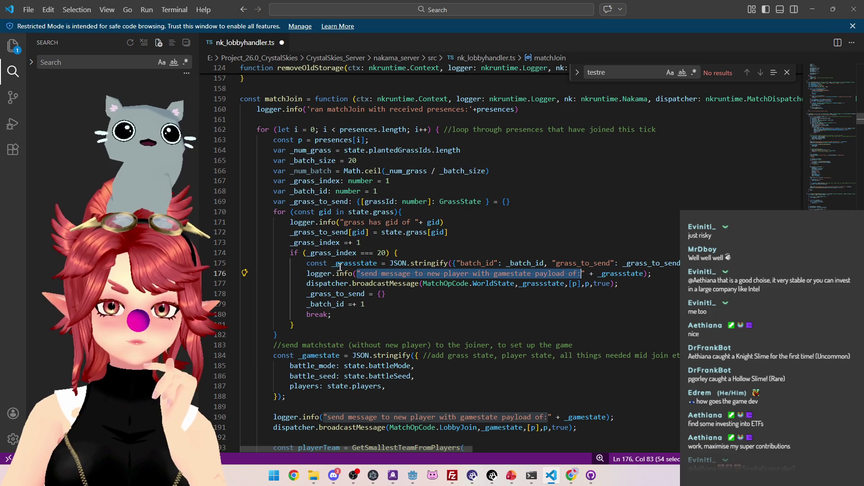
mouse_move(531, 475)
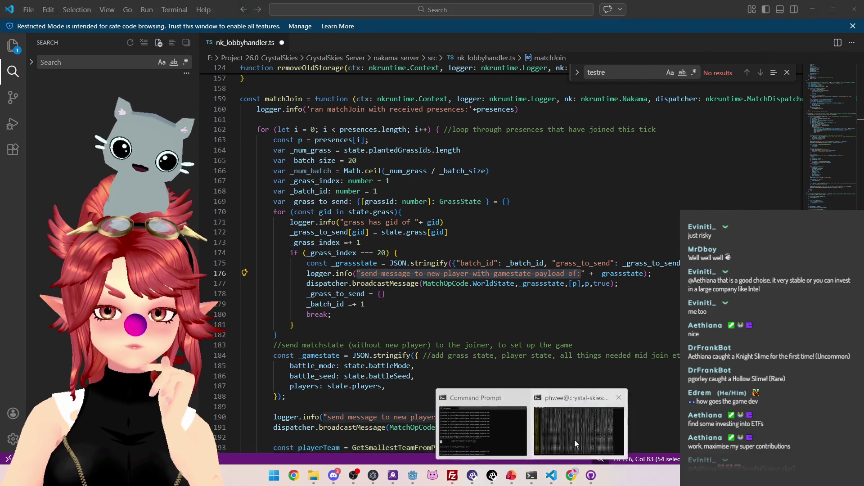
click(574, 439)
scroll(426, 236, up, 20)
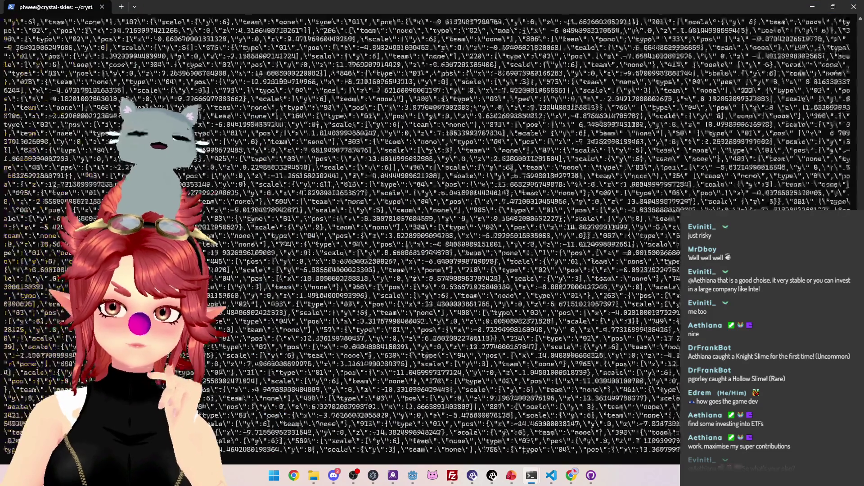
scroll(427, 235, down, 20)
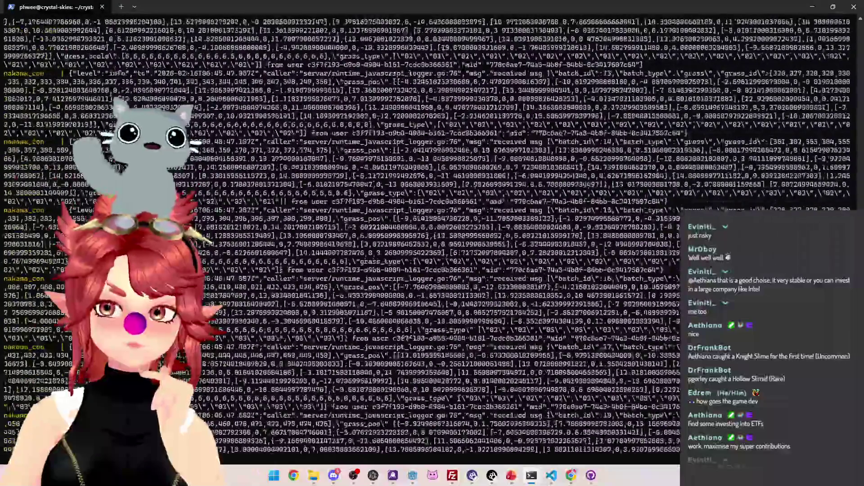
scroll(427, 236, down, 20)
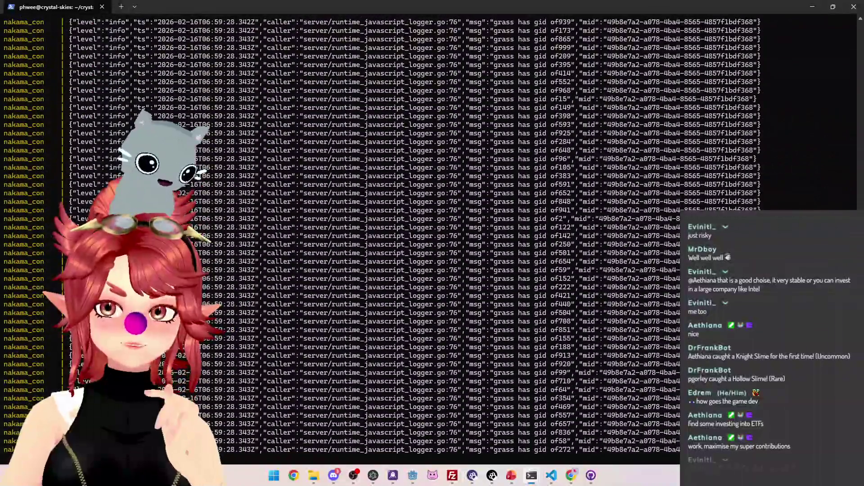
mouse_move(678, 360)
mouse_down()
mouse_move(646, 322)
mouse_move(636, 274)
mouse_up()
scroll(644, 311, up, 10)
right_click(636, 275)
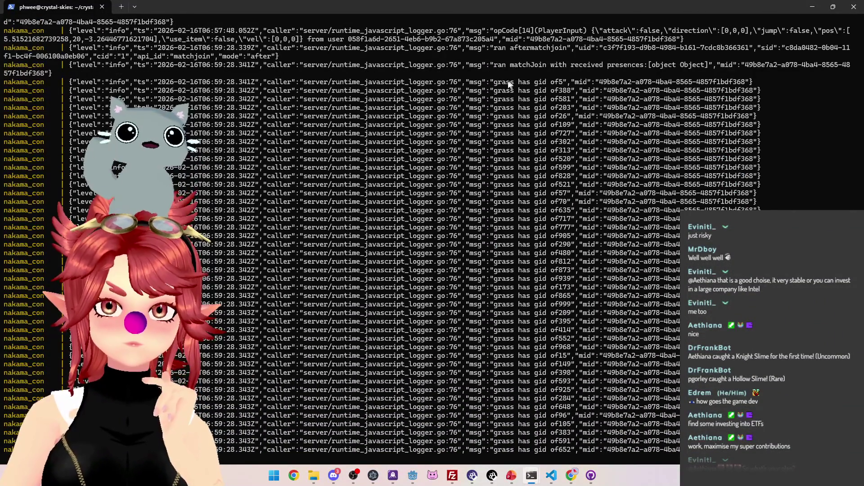
mouse_move(482, 81)
mouse_down()
mouse_move(572, 217)
mouse_move(689, 333)
mouse_move(689, 356)
mouse_move(689, 120)
mouse_move(689, 415)
mouse_move(688, 278)
mouse_move(688, 304)
mouse_up()
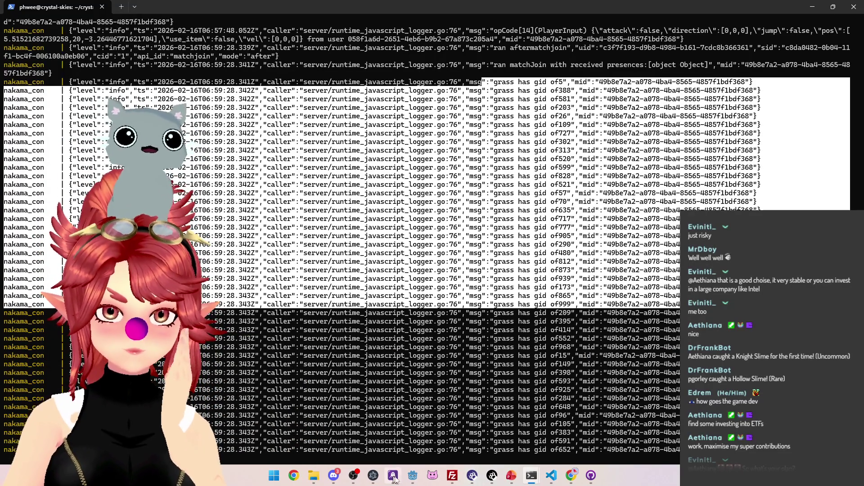
click(412, 476)
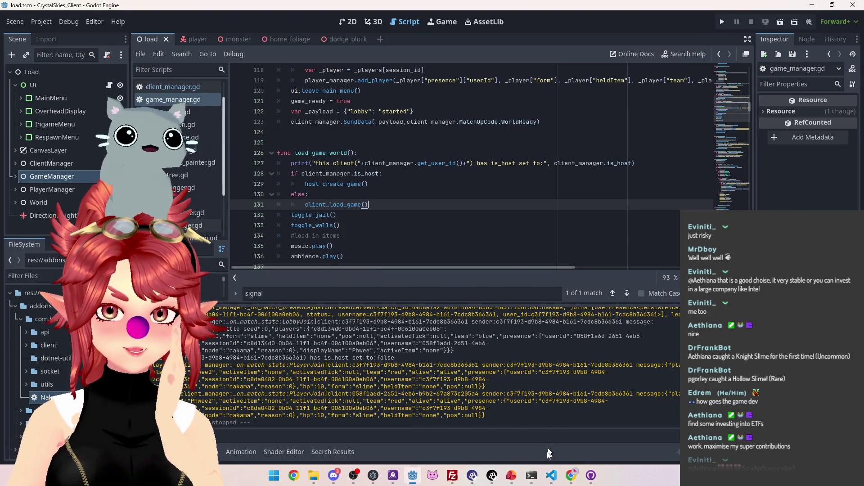
click(551, 476)
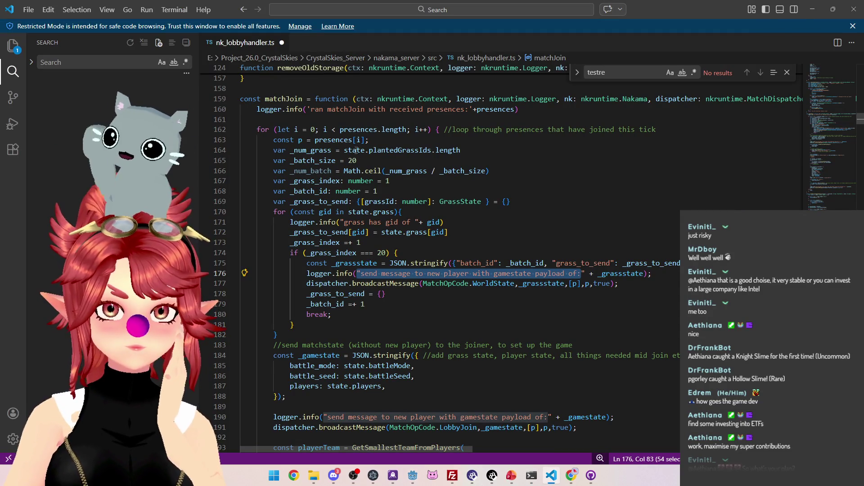
Add an 'index' label with parentheses to the grass gid log message
click(317, 253)
key(ctrl+shift+Left)
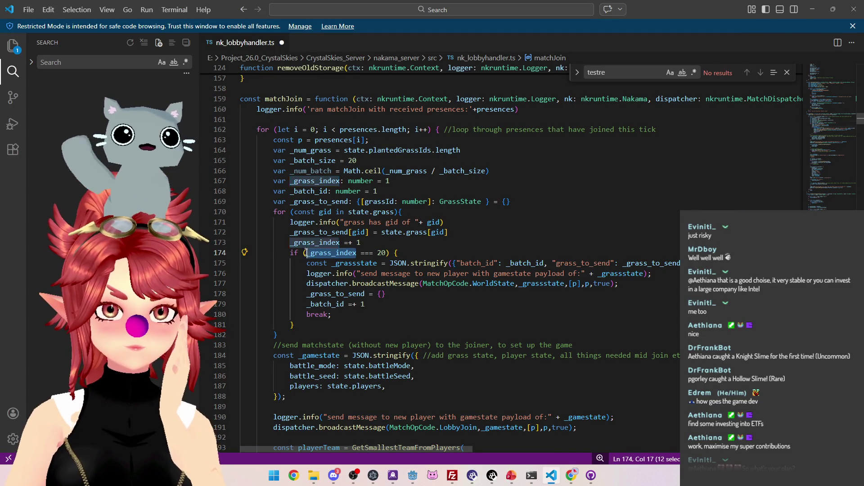
click(420, 240)
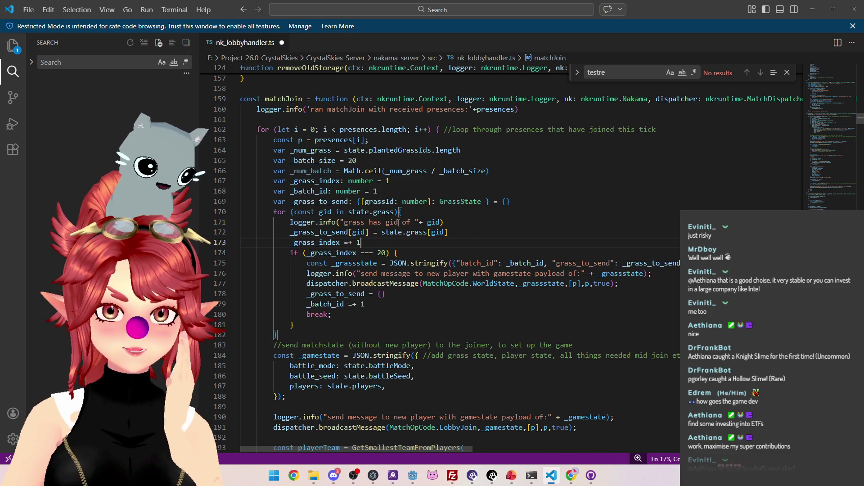
key(shift+alt+Right)
key(shift+alt+Right)
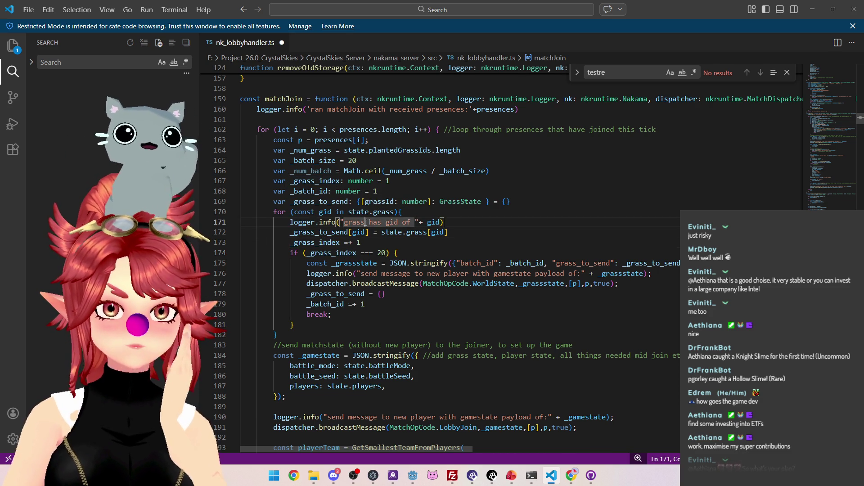
text(index is)
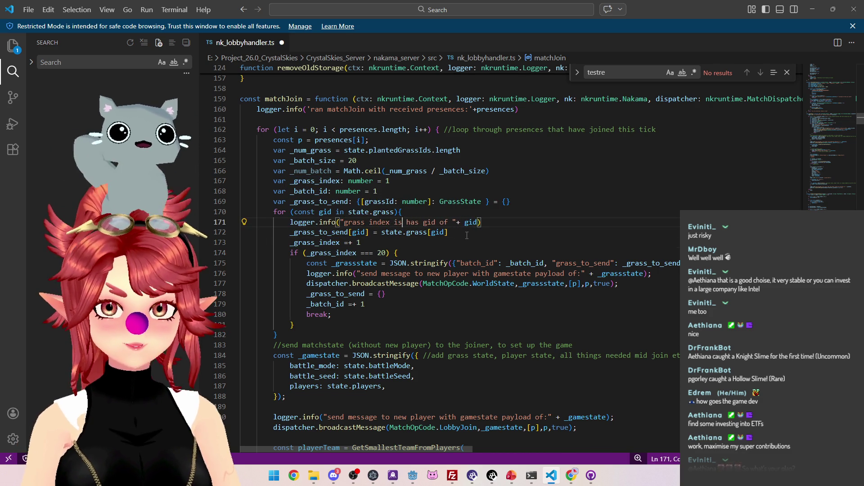
key(BackSpace)
key(BackSpace)
key(BackSpace)
text(())
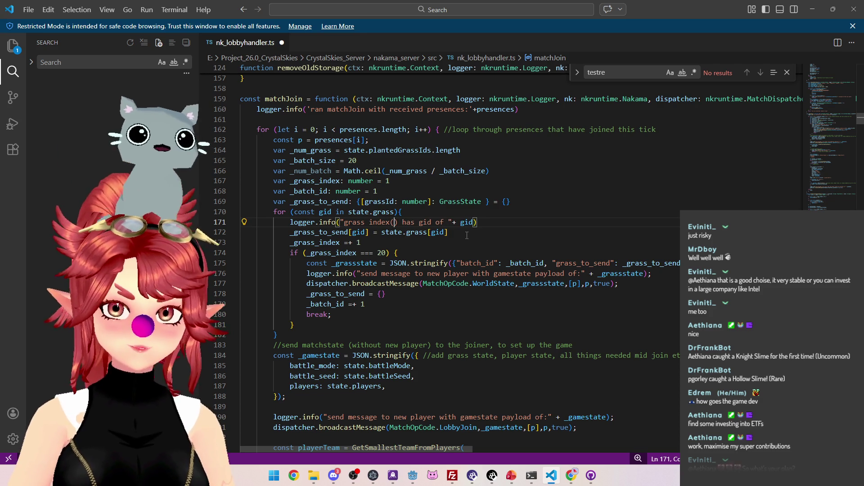
text(++)
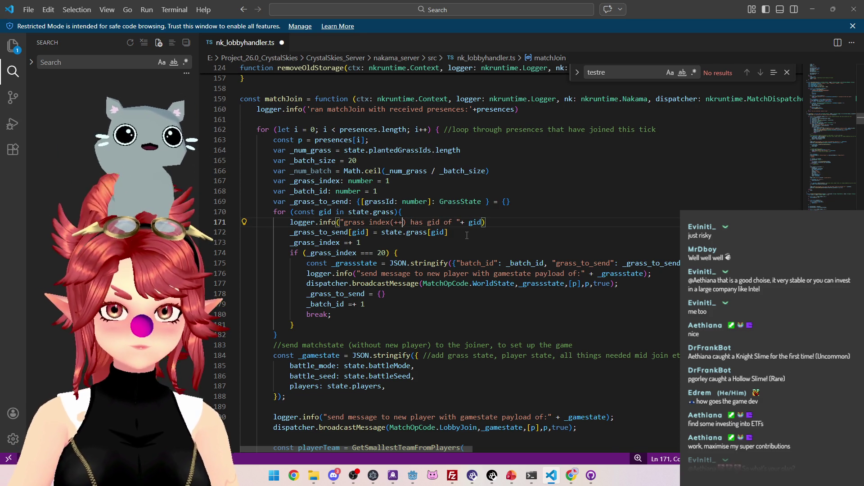
key(shift+Left)
key(shift+Left)
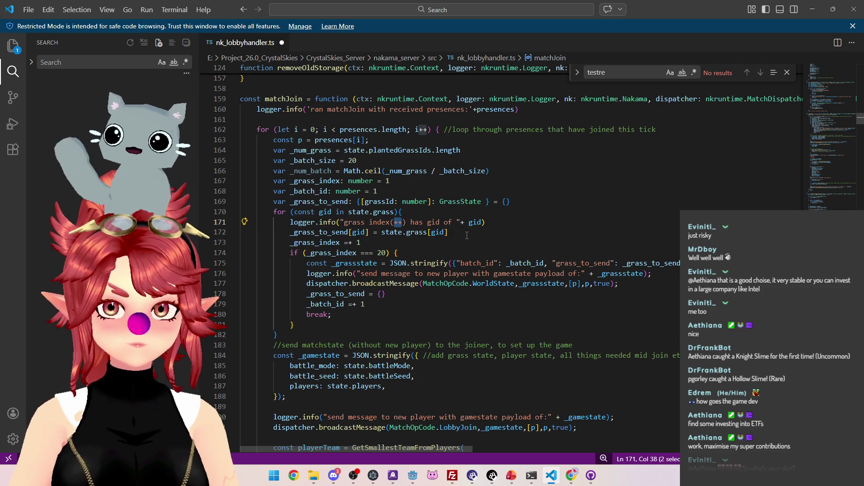
text(")
Paste _grass_index into the log message, add a colon after 'has gid of', and save
key(Down)
key(Down)
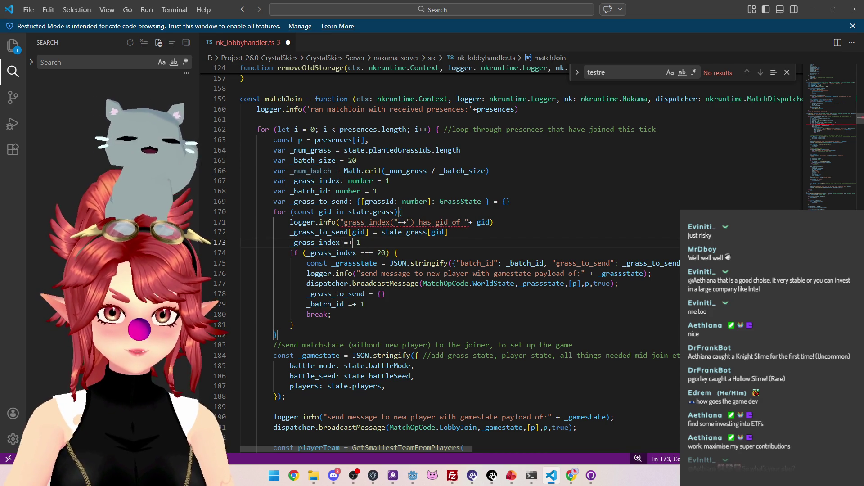
drag(341, 243, 290, 243)
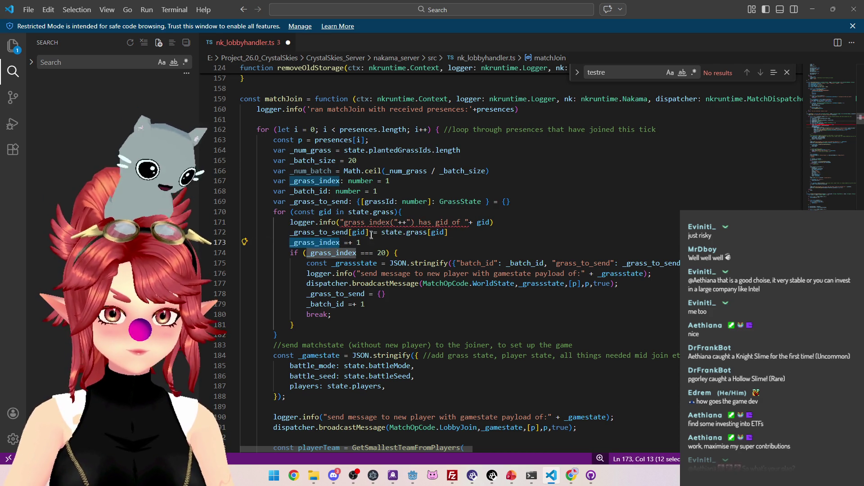
key(ctrl+c)
click(400, 222)
key(ctrl+v)
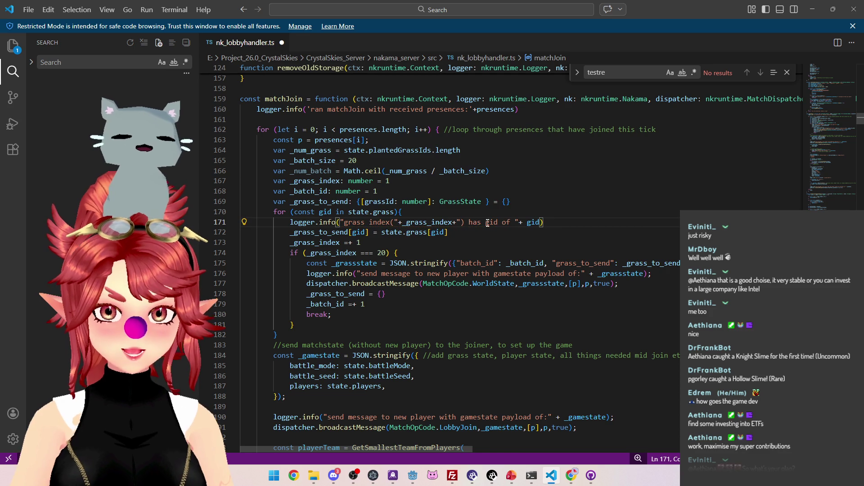
click(510, 223)
text(:)
key(Down)
key(Down)
key(Down)
key(ctrl+s)
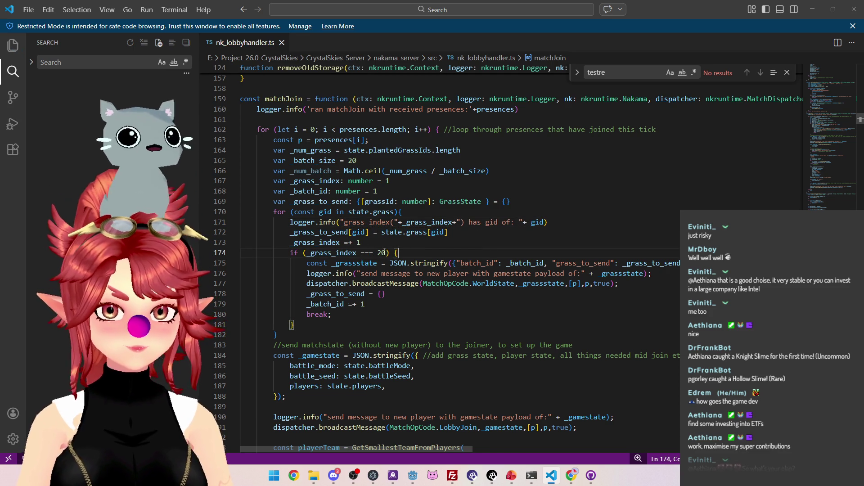
Loosen the line 174 batch check from === to == and save nk_lobbyhandler.ts
mouse_move(328, 253)
mouse_down()
mouse_move(626, 286)
mouse_move(393, 298)
mouse_up()
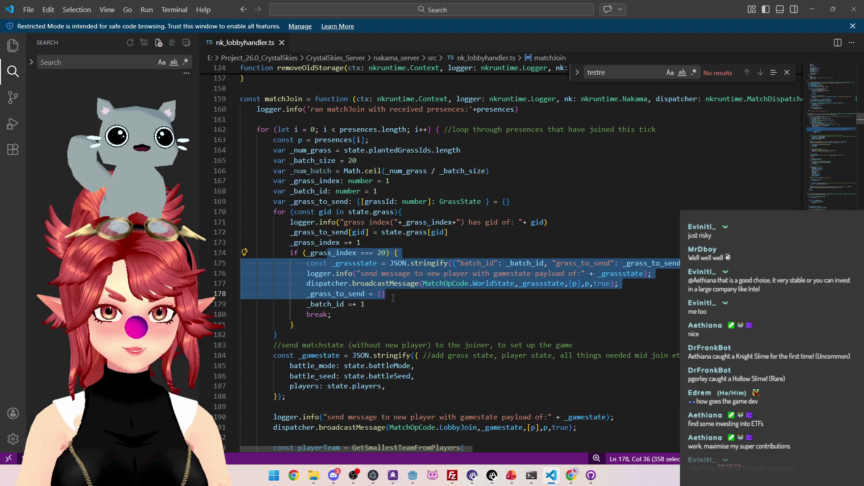
click(388, 311)
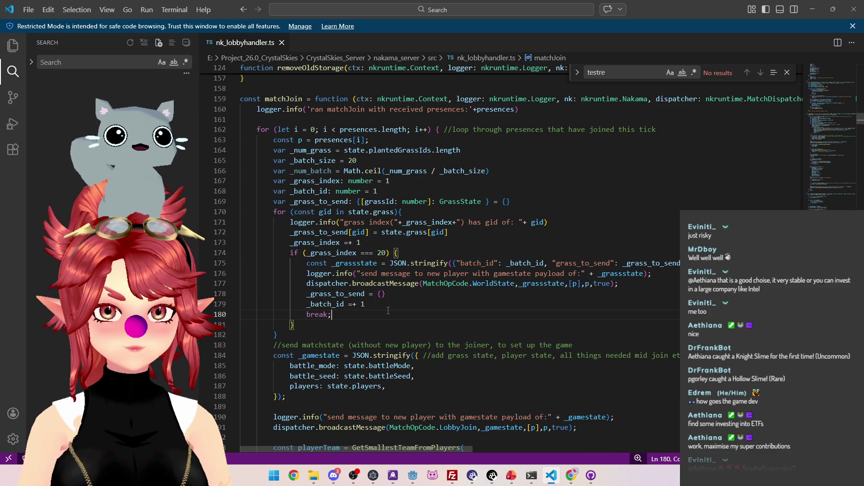
click(374, 253)
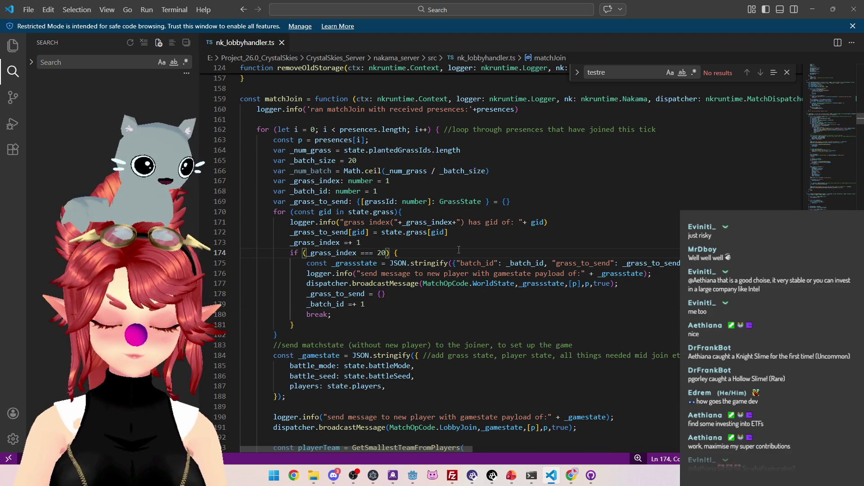
key(BackSpace)
key(ctrl+s)
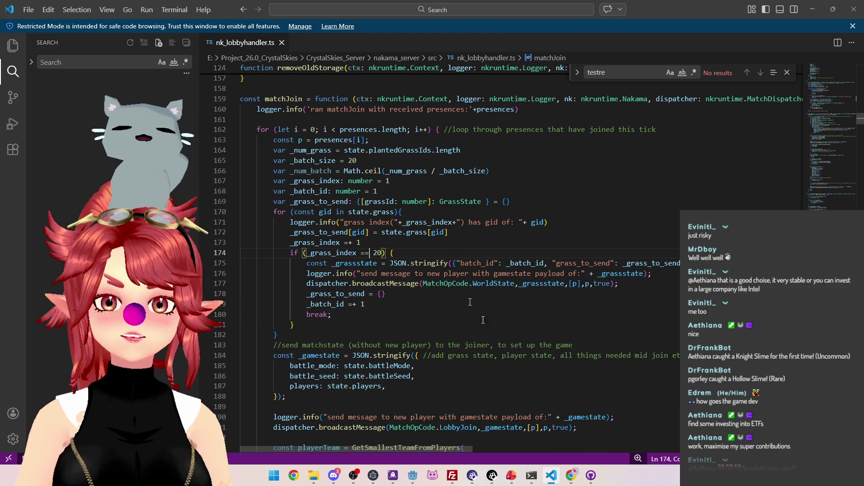
click(531, 476)
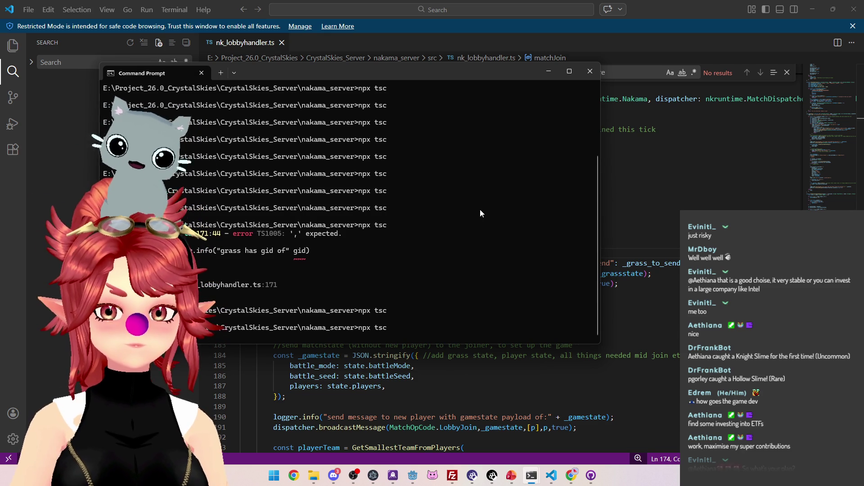
Delete the old remote index.js and upload the newly compiled local index.js to the server modules folder
mouse_move(556, 481)
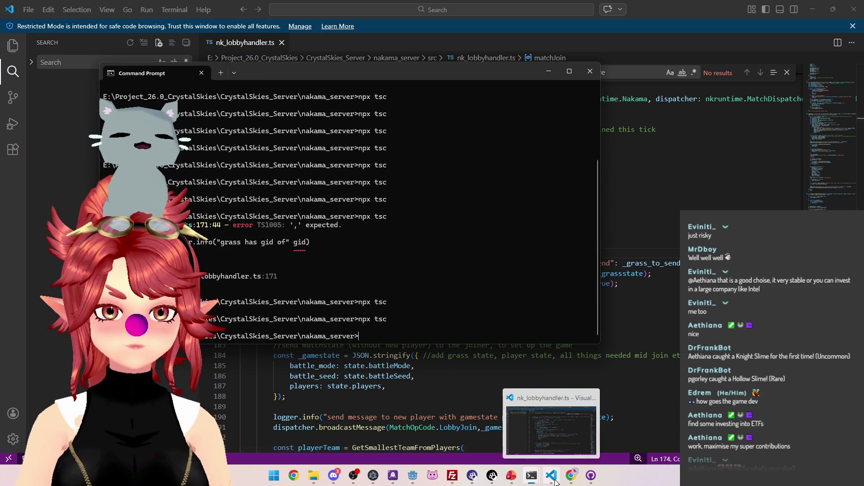
click(452, 475)
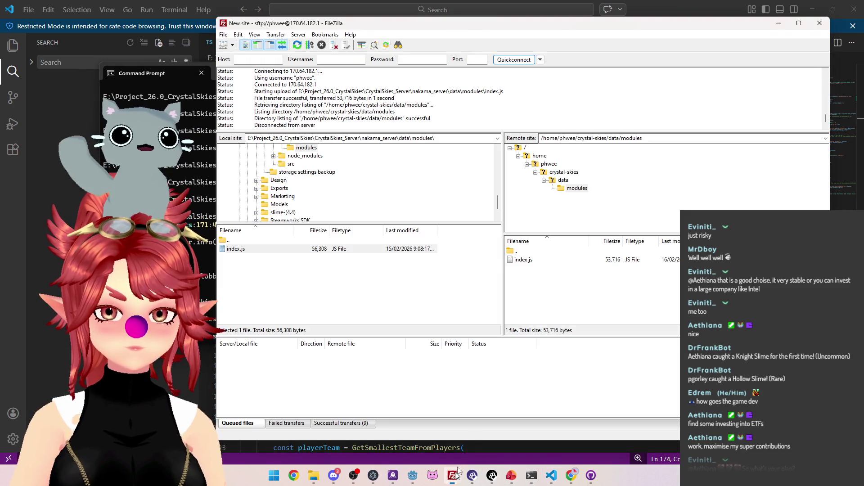
click(531, 260)
click(543, 232)
mouse_move(236, 248)
mouse_down()
mouse_move(512, 304)
mouse_move(546, 278)
mouse_up()
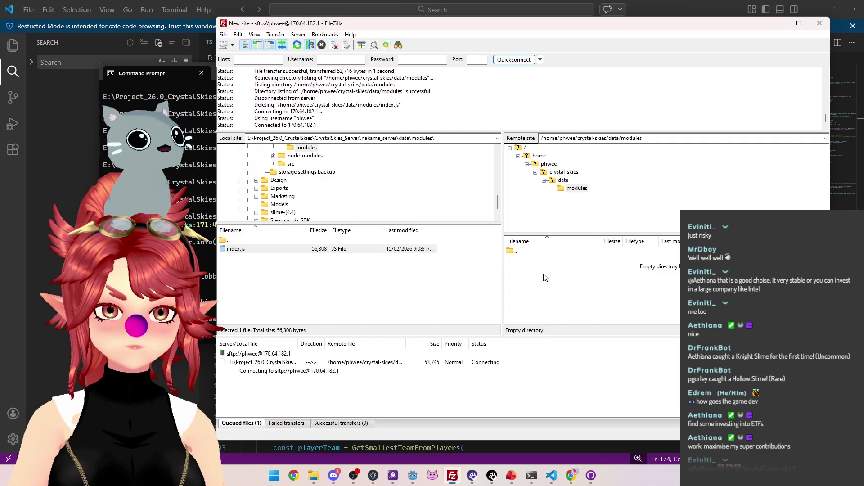
click(532, 475)
Restart Nakama with docker compose up, then run the Godot project
click(571, 448)
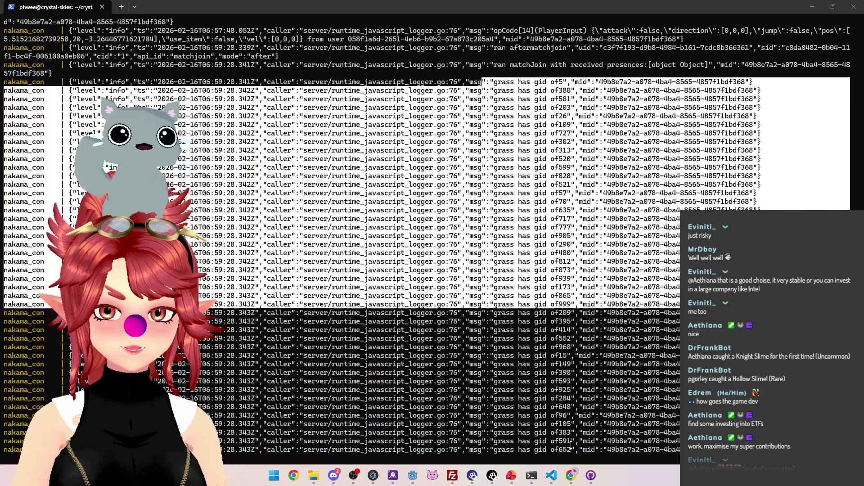
key(ctrl+c)
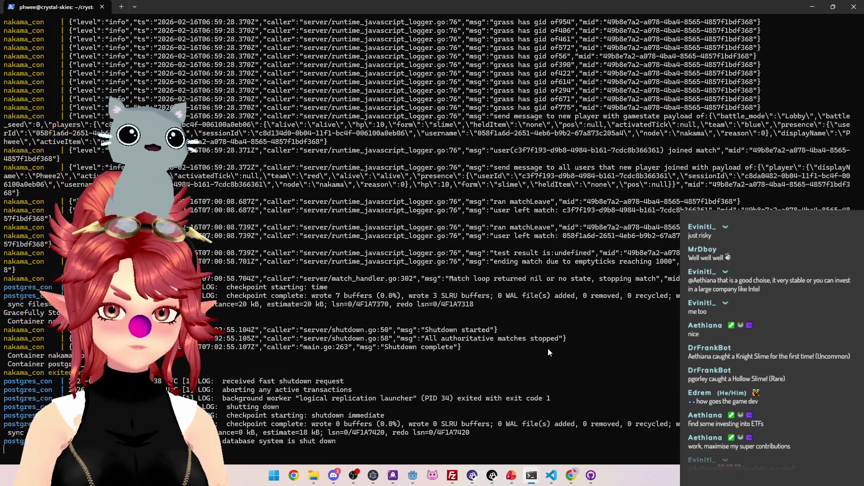
key(Up)
key(Return)
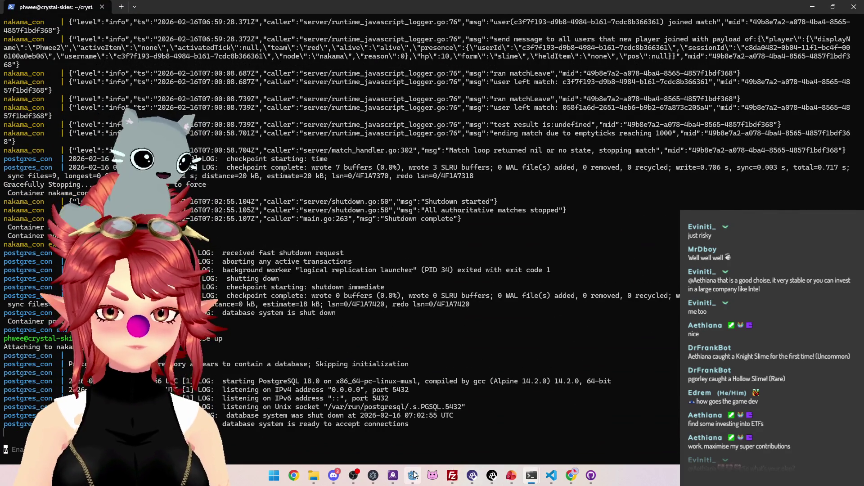
mouse_move(414, 475)
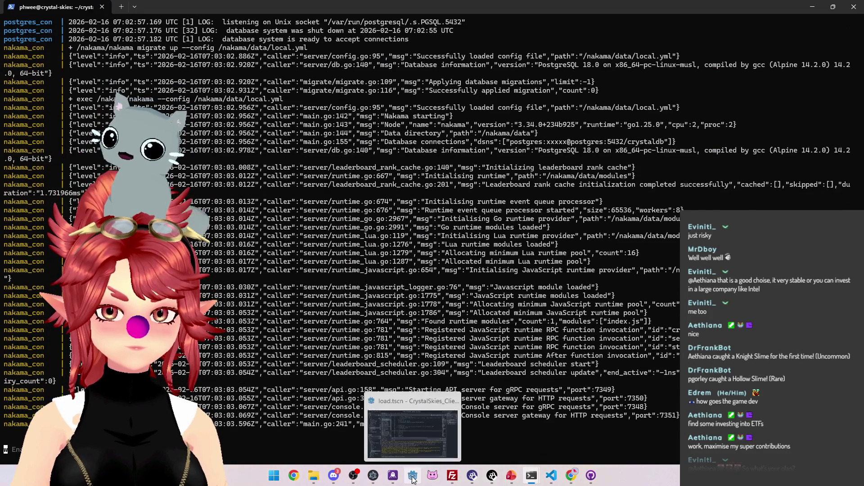
click(412, 418)
click(723, 21)
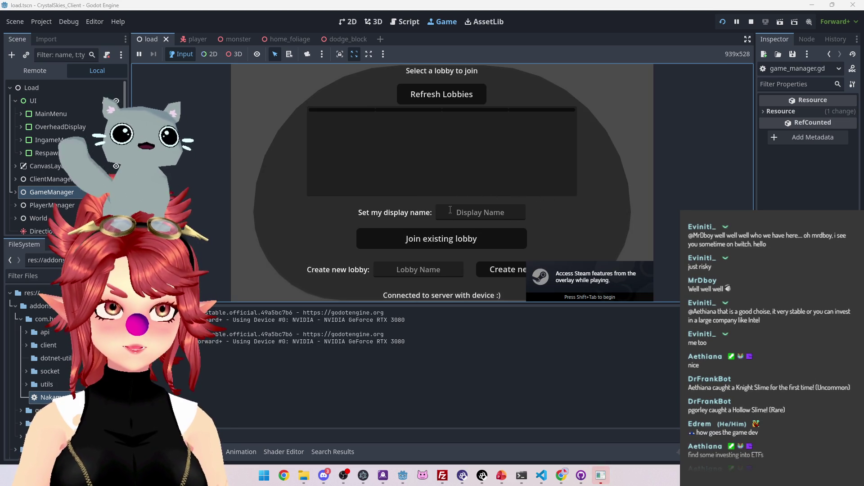
Create lobby 'asddd' with display name 'Phwee'
click(501, 213)
text(Phwee)
key(Tab)
key(Tab)
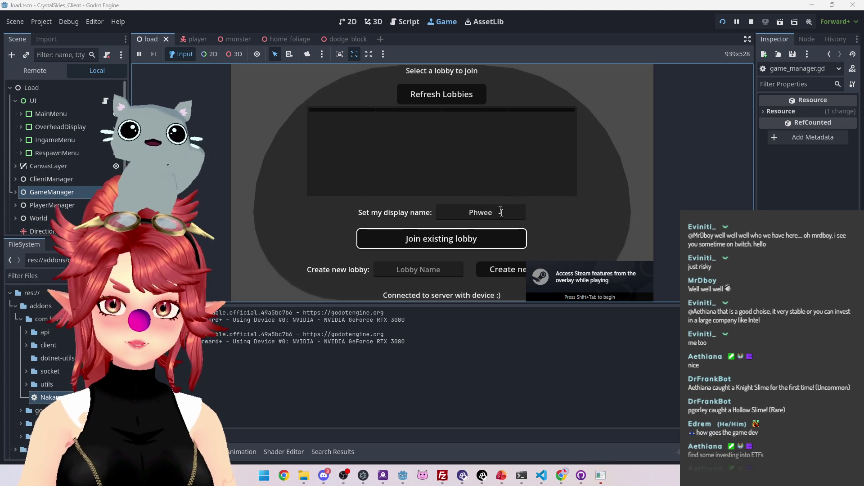
text(asddd)
click(506, 271)
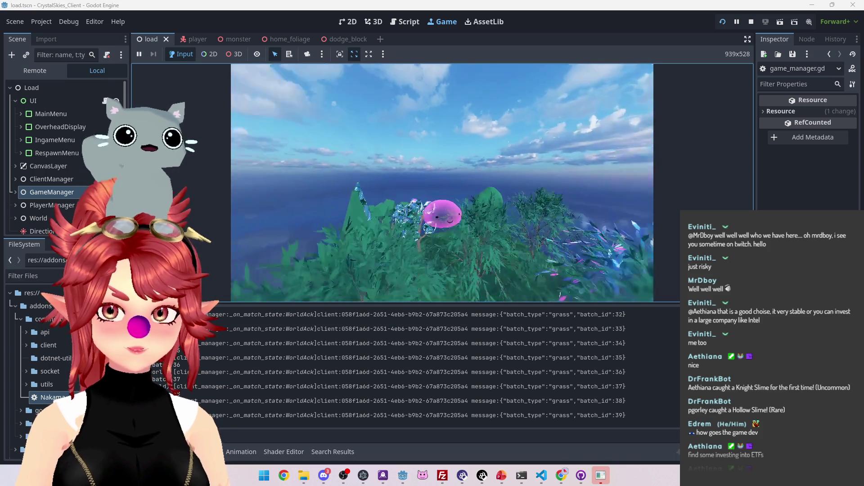
Attack in the game world and open the host settings overlay until the client disconnects
click(505, 269)
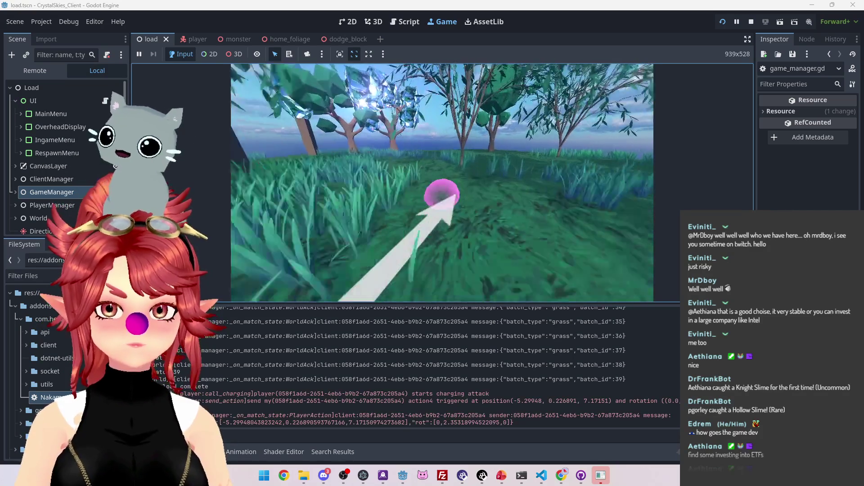
key(Escape)
click(480, 179)
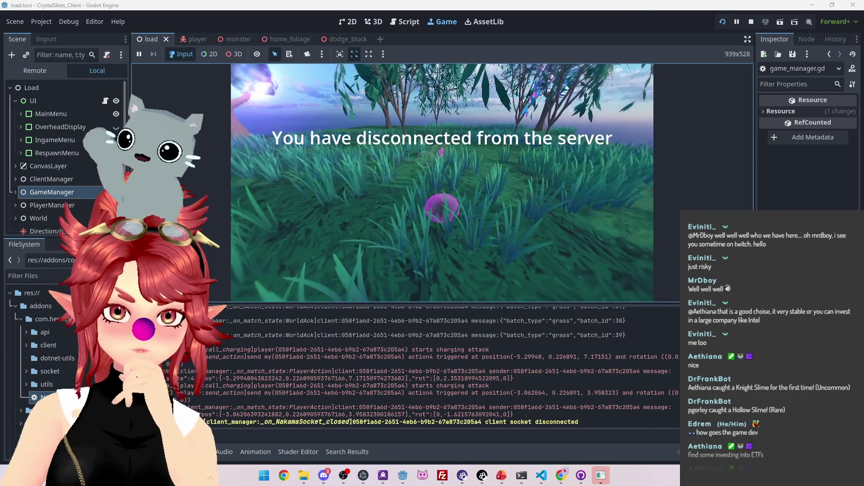
key(Escape)
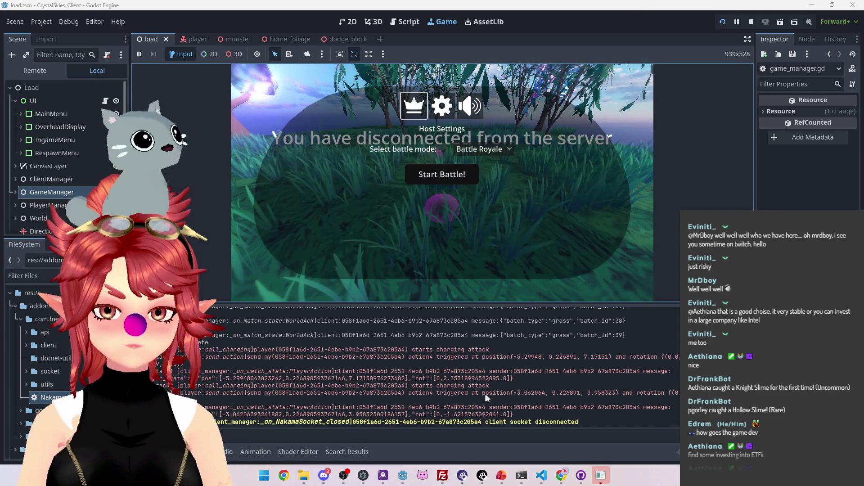
click(541, 475)
Locate the 'undefined at DamageTree' error (index.js:991) in the nakama server log
mouse_move(522, 476)
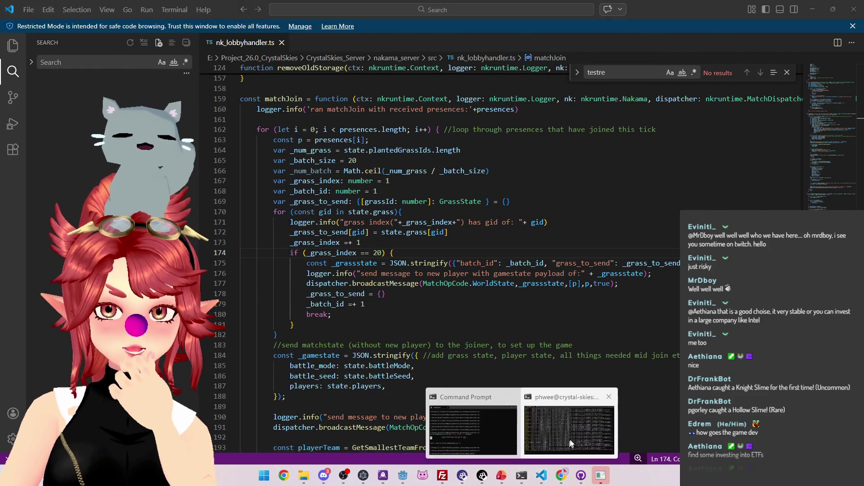
click(477, 427)
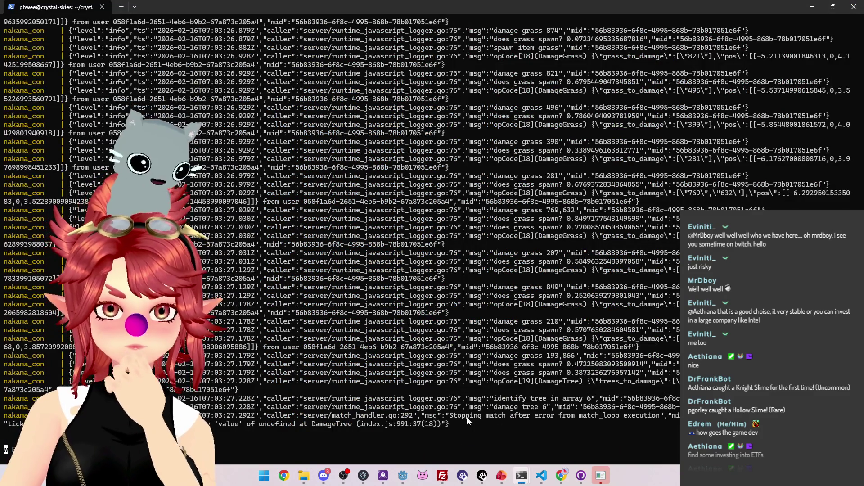
drag(497, 407, 628, 420)
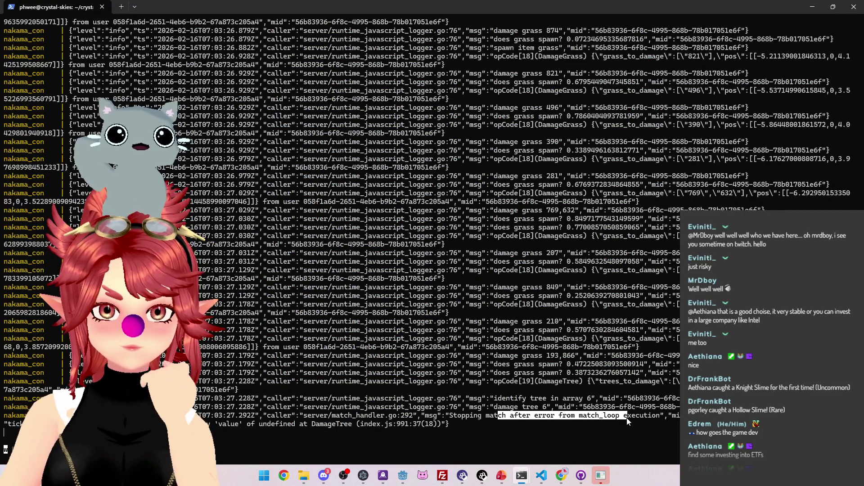
drag(260, 425, 357, 426)
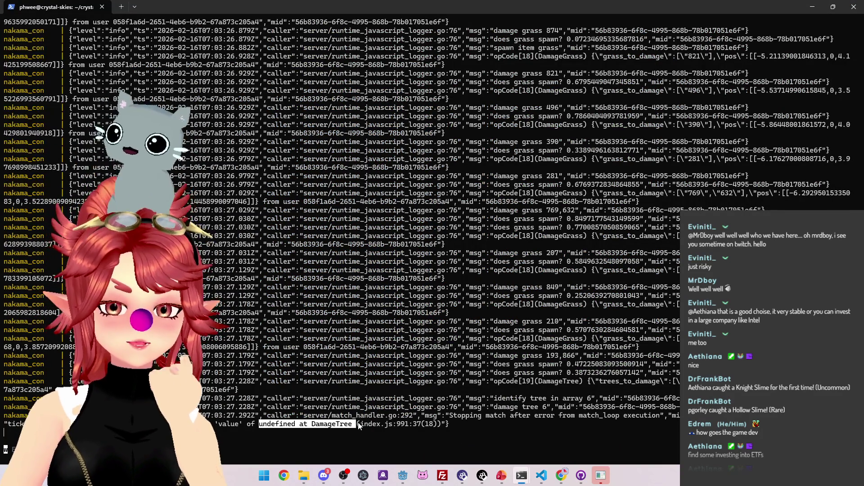
click(403, 475)
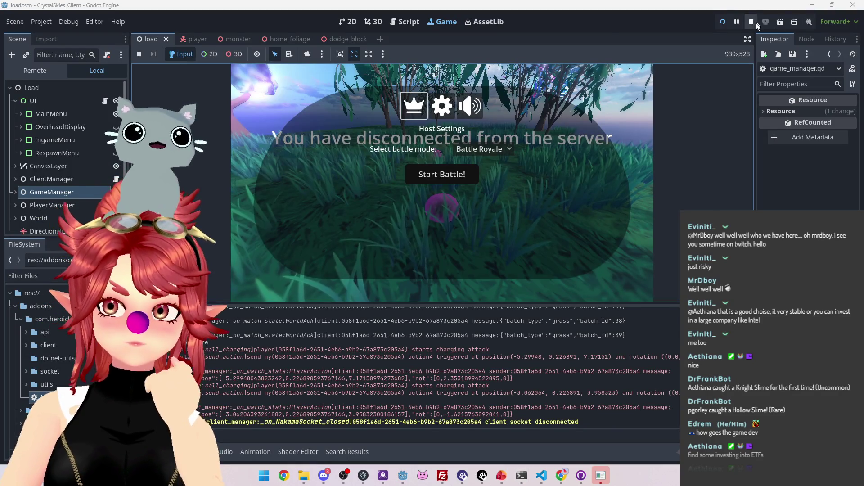
Rerun the game and create lobby 'asddd' as display name 'Phwee'
click(721, 22)
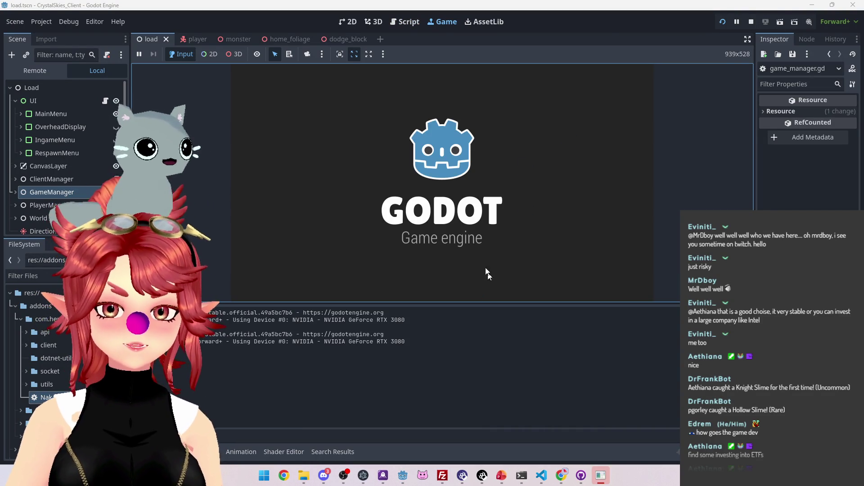
text(Phwee)
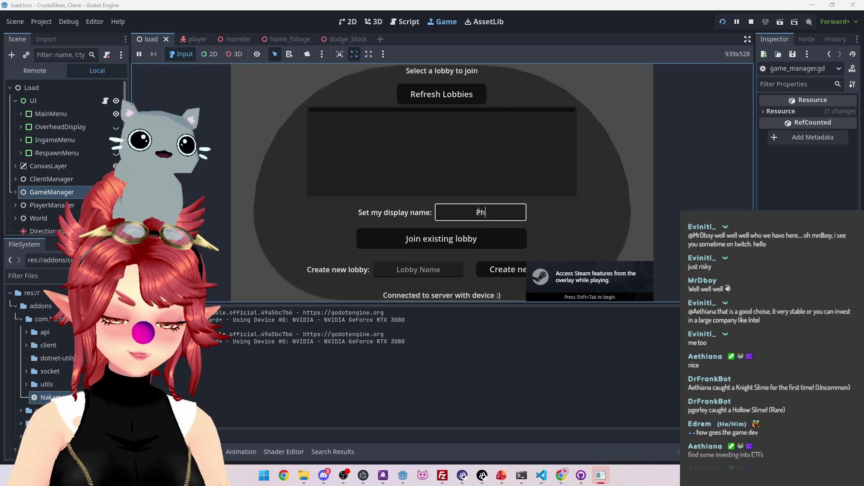
key(Tab)
key(Tab)
text(asddd)
click(498, 272)
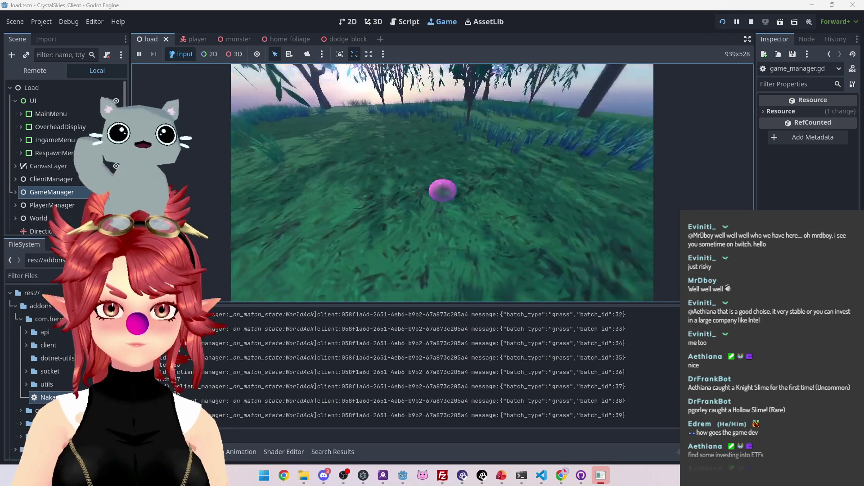
Attack twice, collect the pink mushroom, and open the host settings overlay
key(4)
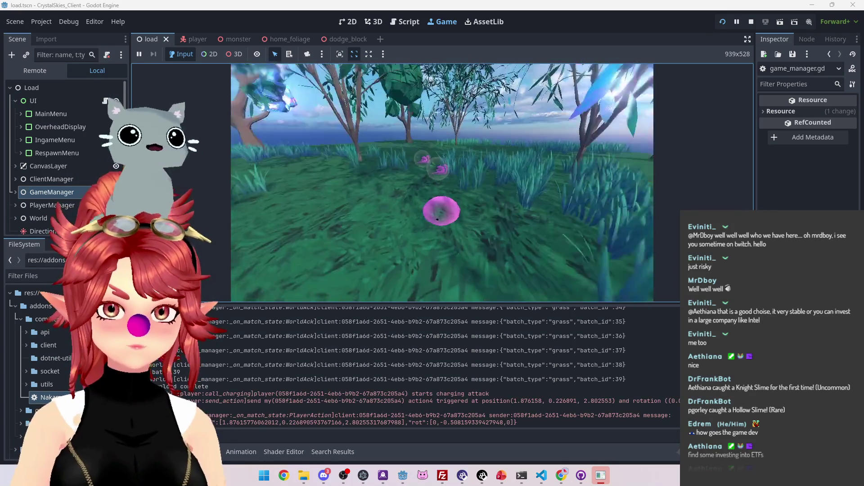
key(4)
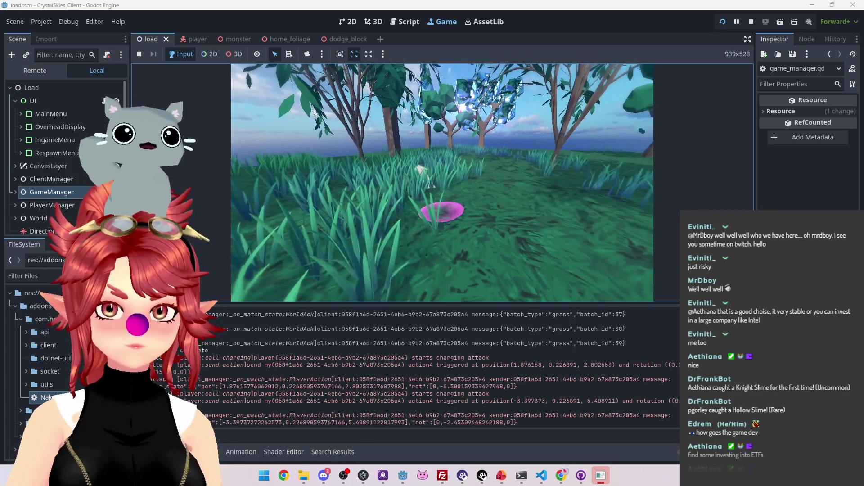
key(w)
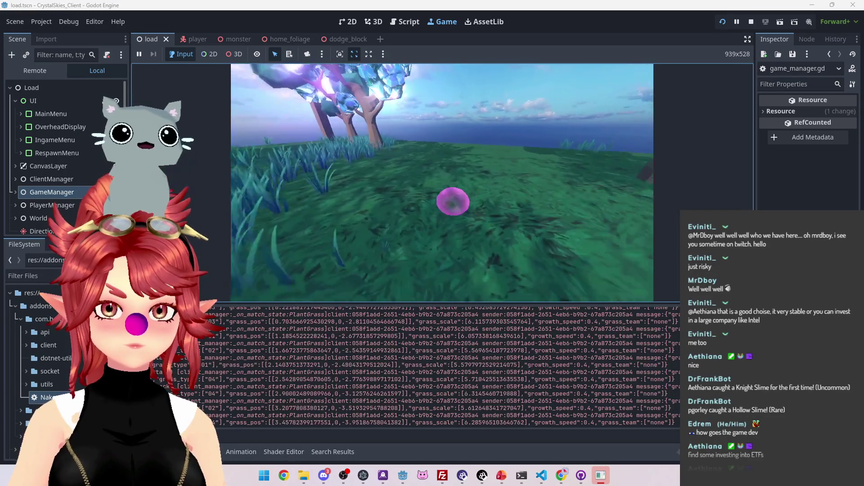
key(Escape)
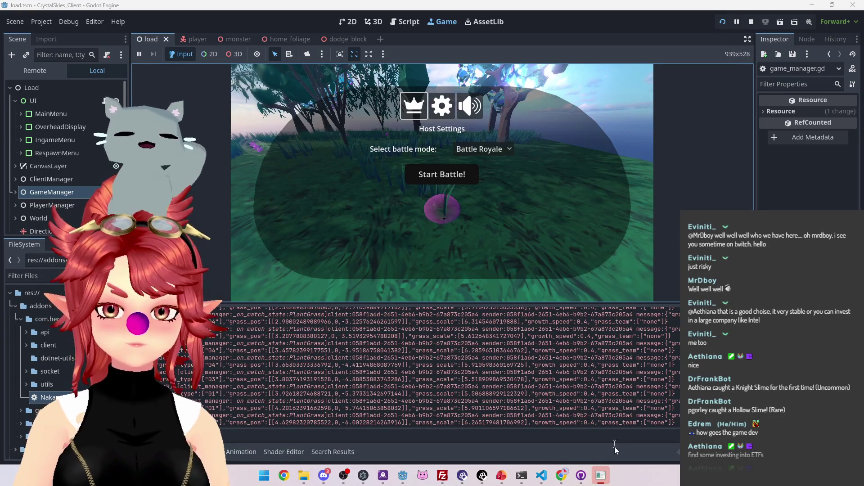
Join lobby asddd from the second client with display name 'Phwee2'
click(602, 480)
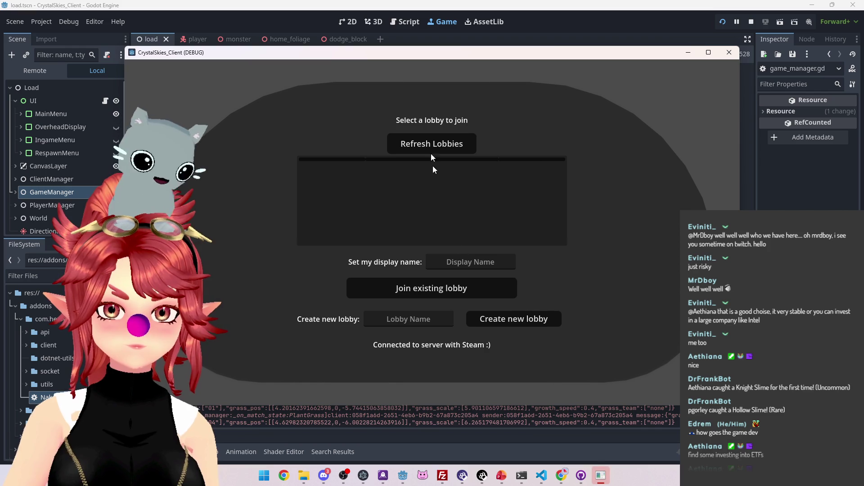
click(435, 181)
click(472, 258)
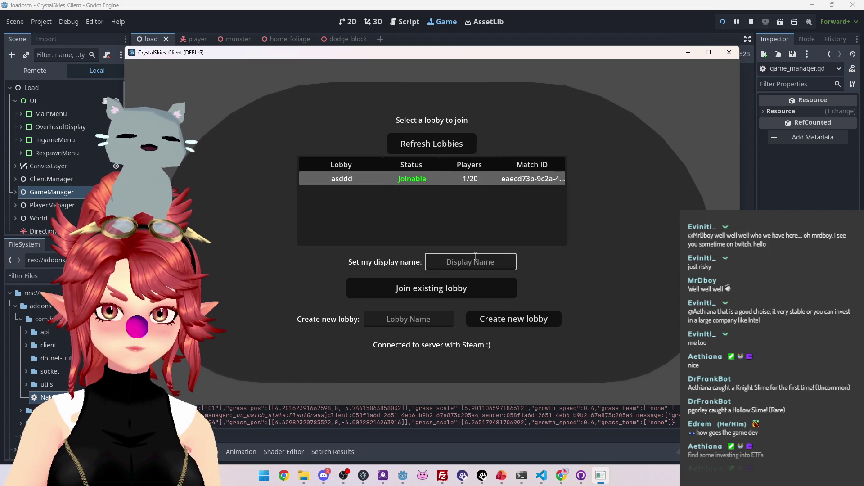
text(2)
click(442, 290)
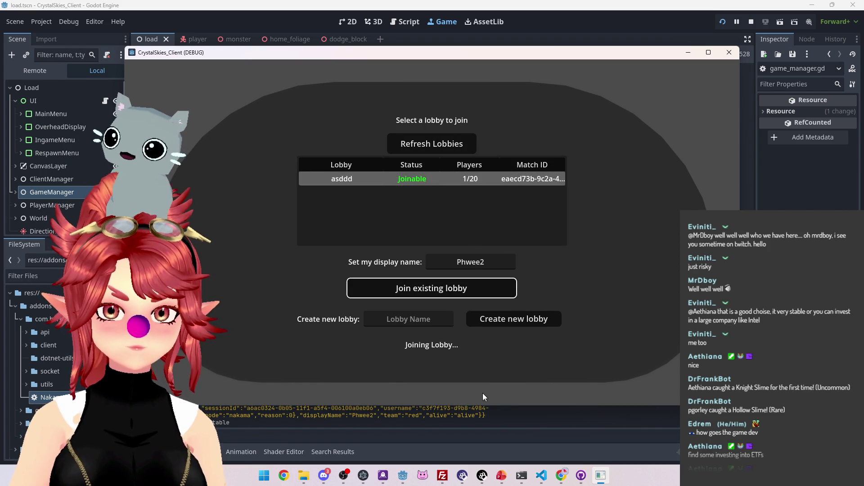
click(541, 474)
click(521, 476)
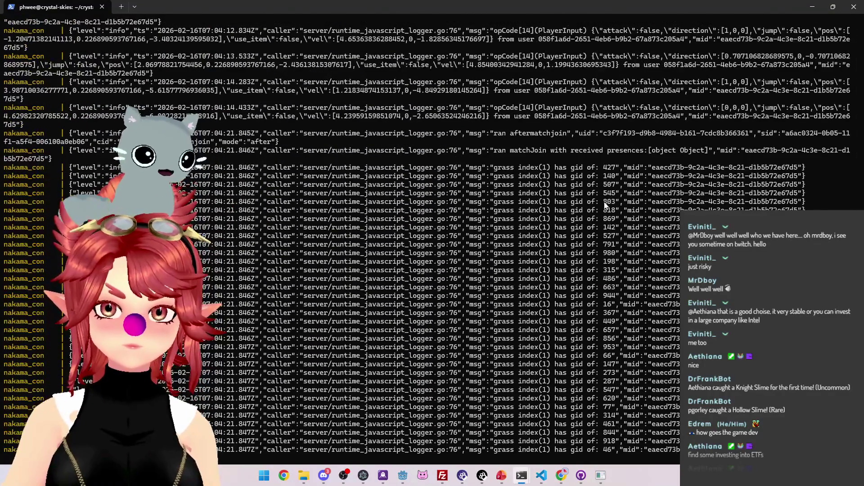
Check the matchJoin log lines, then rebuild the Nakama TypeScript with npx tsc
mouse_move(498, 144)
mouse_down()
mouse_move(518, 155)
mouse_move(545, 245)
mouse_move(556, 248)
mouse_up()
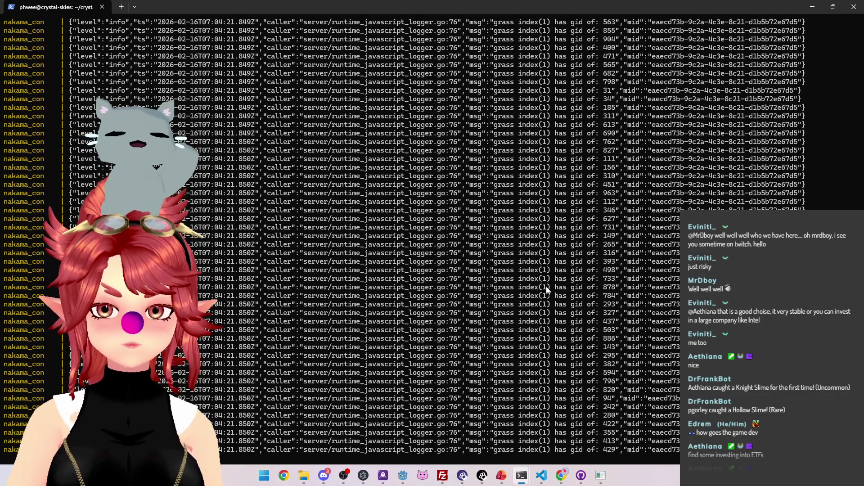
click(402, 481)
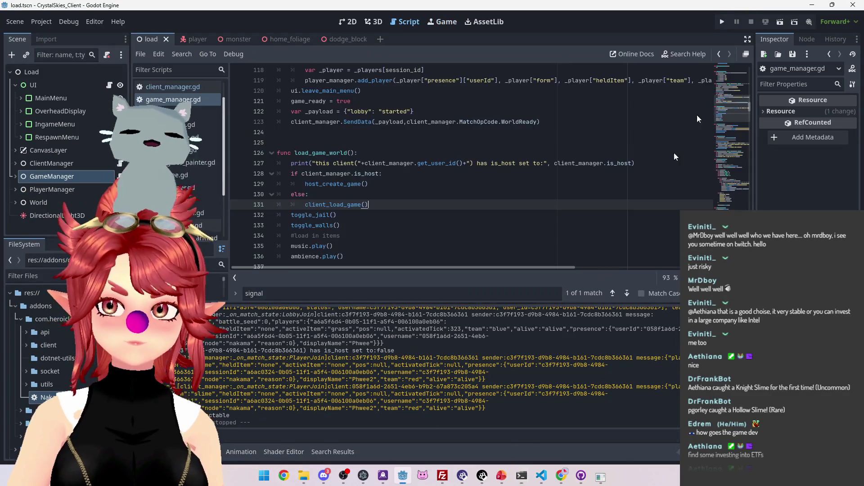
click(552, 476)
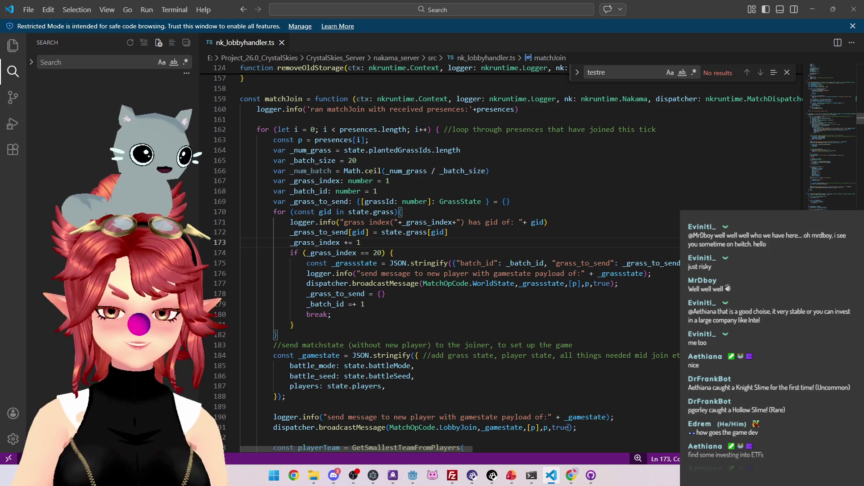
mouse_move(531, 472)
click(484, 441)
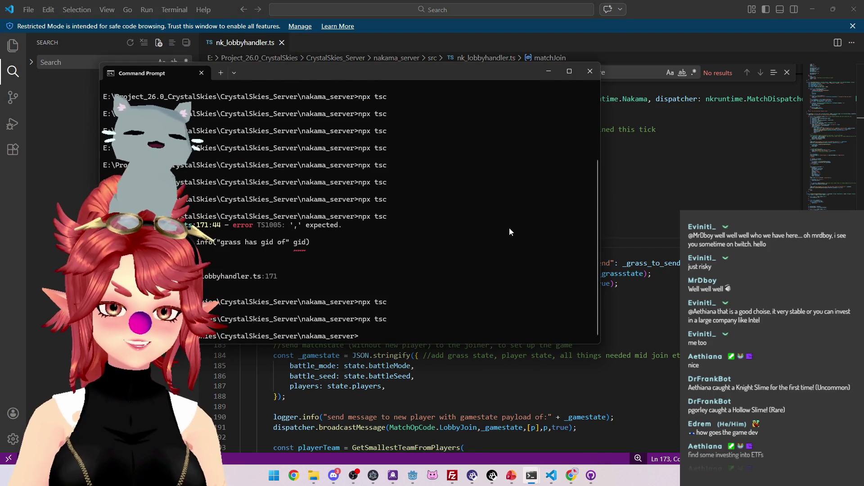
key(Up)
key(Return)
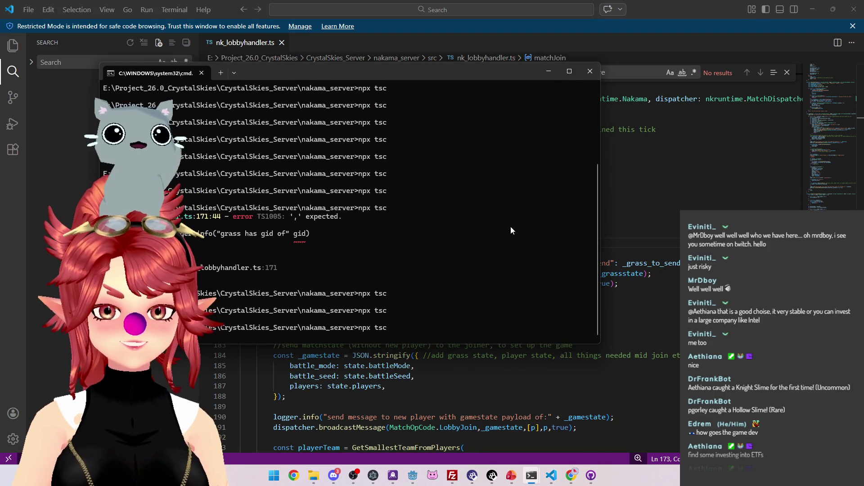
click(452, 475)
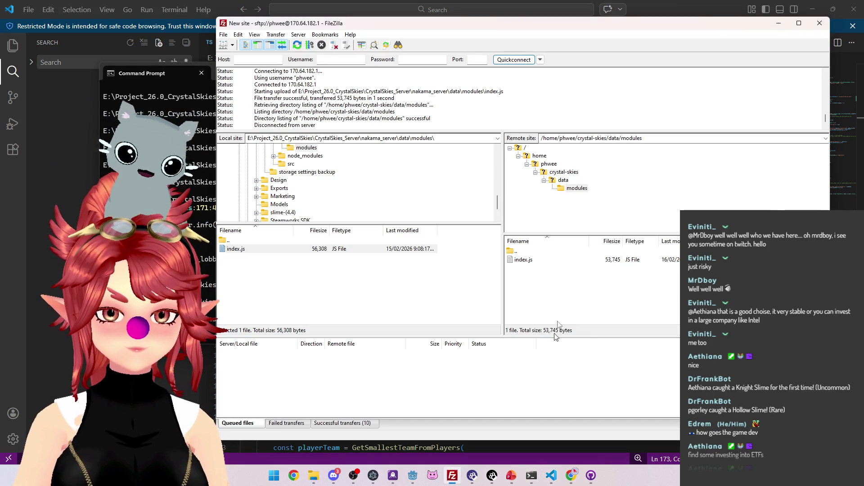
Delete the server's old index.js and upload the freshly built copy to the modules folder
click(524, 259)
key(Delete)
click(544, 233)
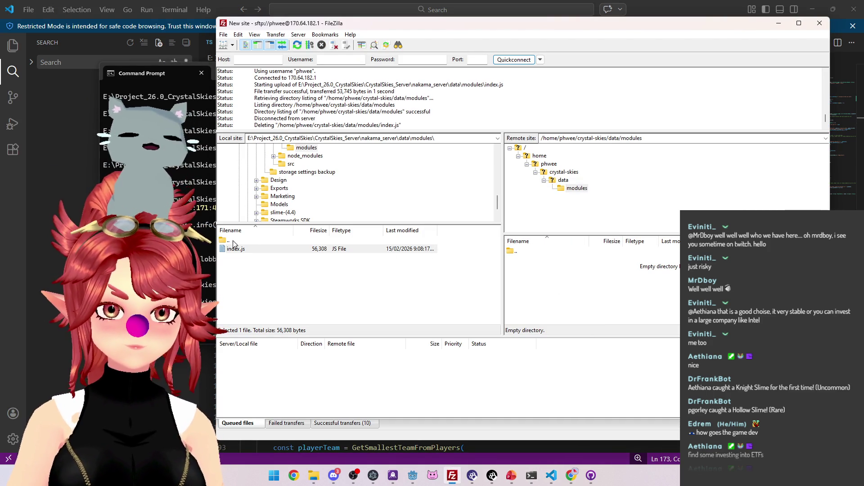
drag(386, 273, 571, 288)
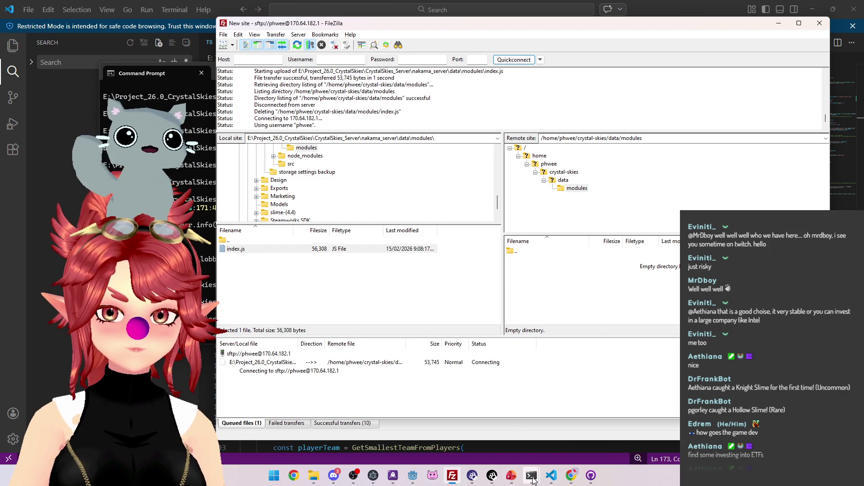
mouse_move(532, 479)
click(569, 444)
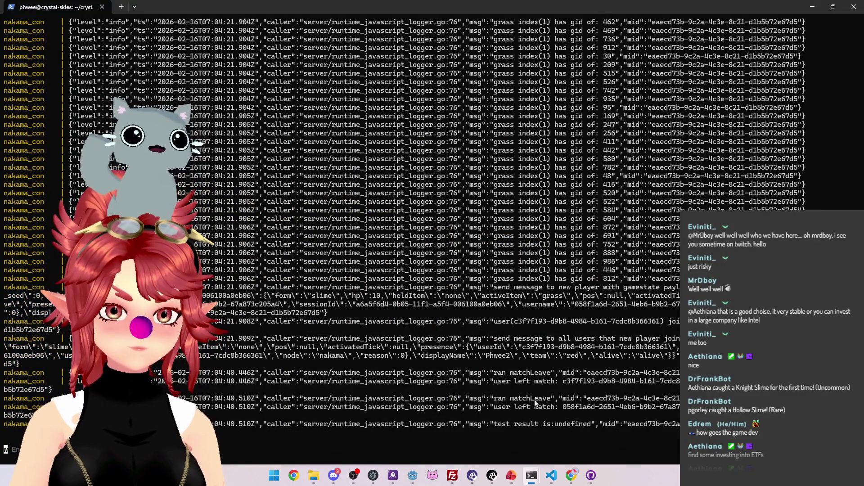
Restart the Nakama and Postgres containers so the updated server module loads, then return to Godot
key(ctrl+c)
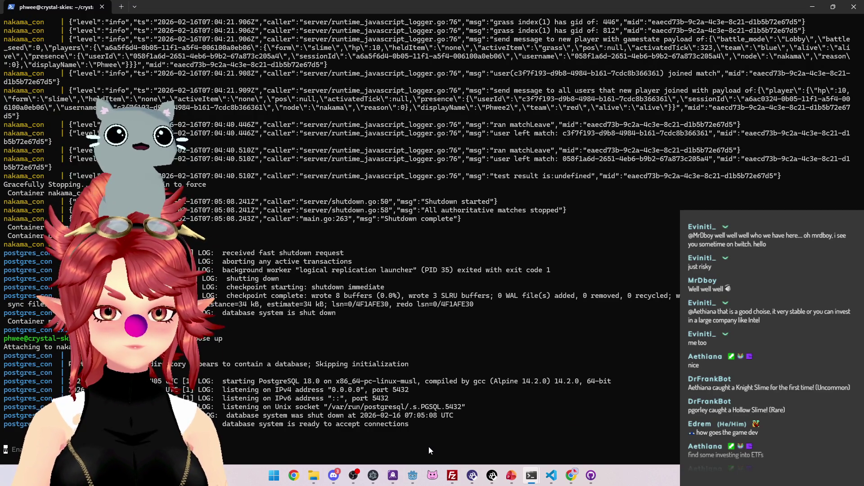
click(411, 480)
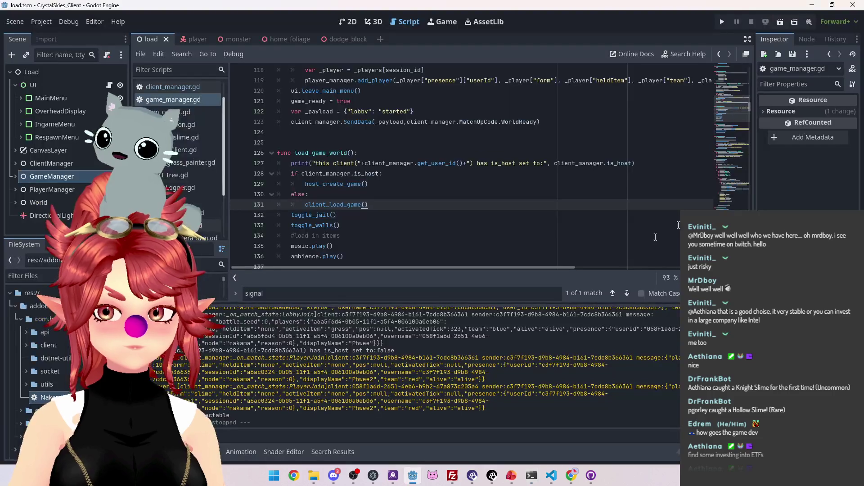
Save and run the game, then host a new lobby named asdd under a display name
click(722, 22)
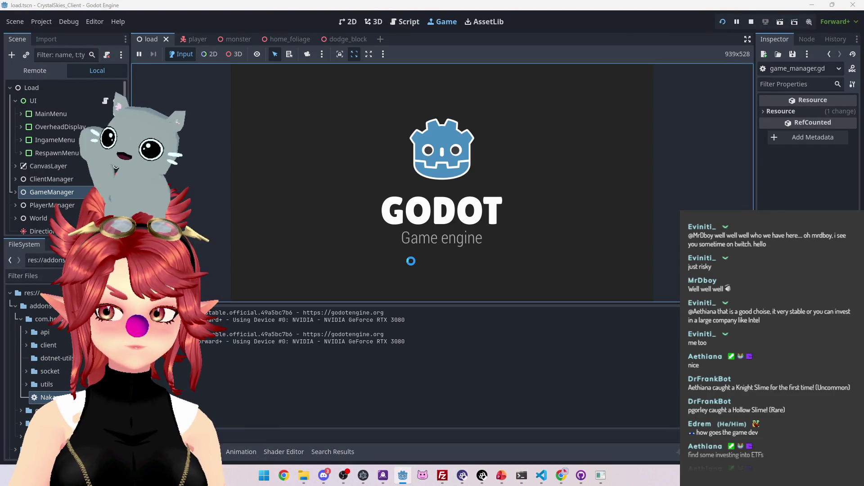
click(484, 213)
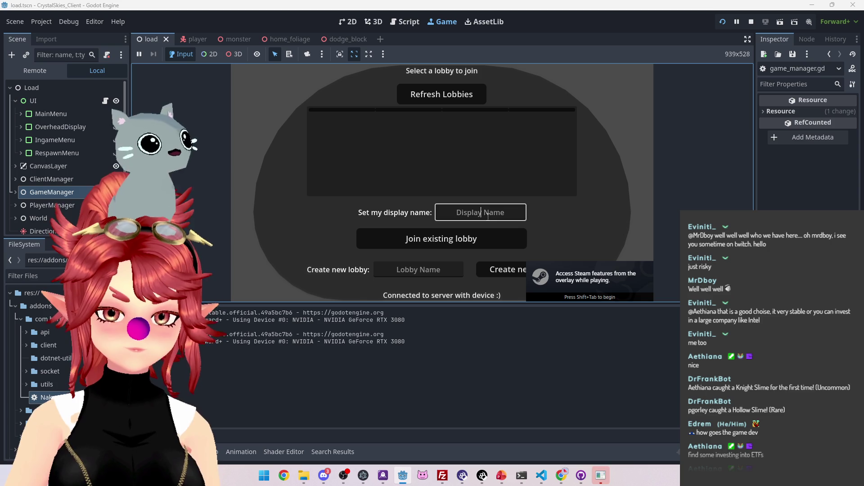
text(ee)
click(419, 270)
text(asdd)
click(504, 268)
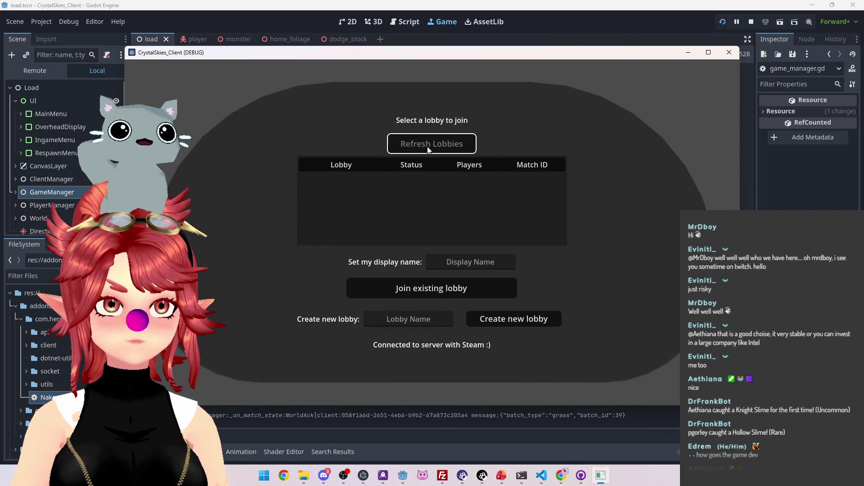
From the second client, pick lobby asdd, adjust its display name, and join it
click(428, 180)
click(467, 264)
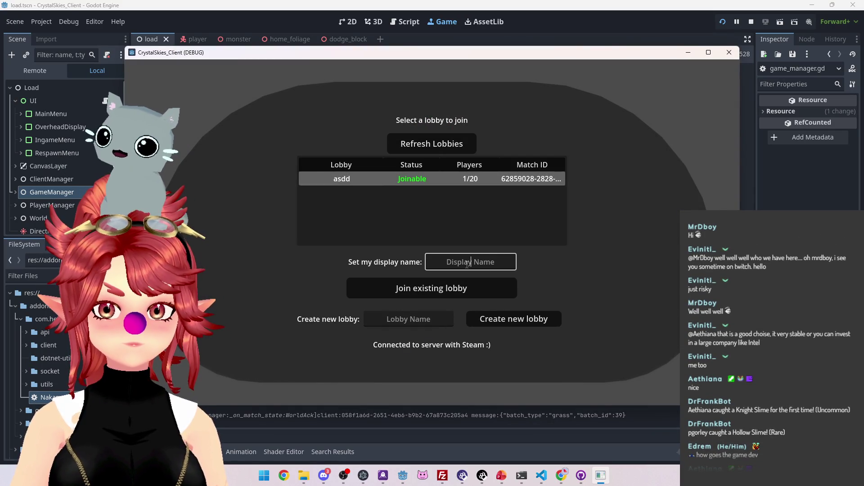
text(2)
click(460, 288)
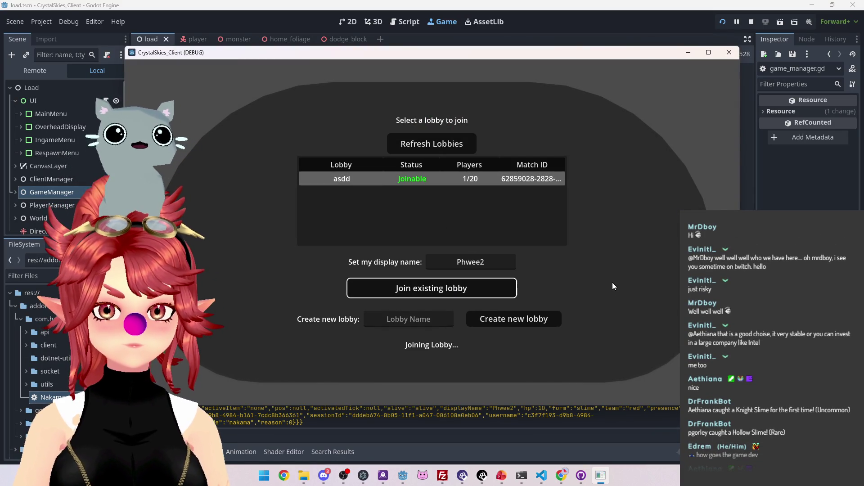
mouse_move(520, 481)
click(568, 423)
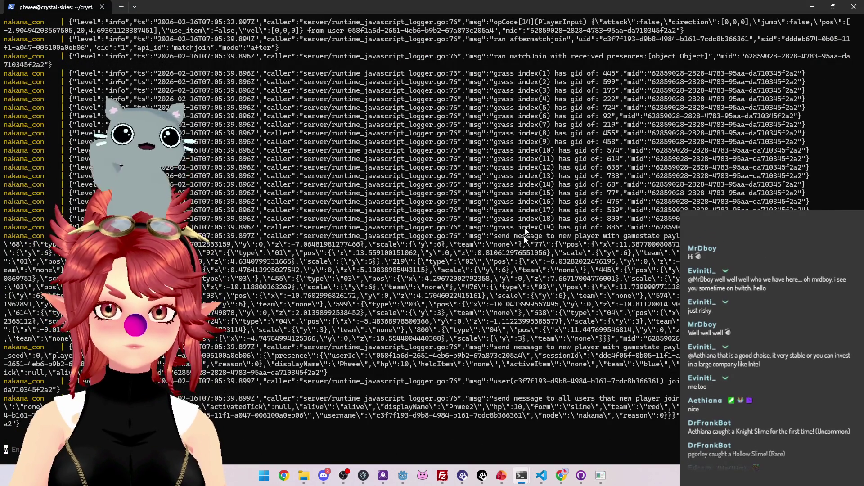
Copy the grass index 1–19 log lines from the server log
scroll(543, 125, up, 2)
mouse_move(542, 125)
mouse_down()
mouse_move(554, 151)
mouse_move(562, 279)
mouse_move(571, 282)
mouse_up()
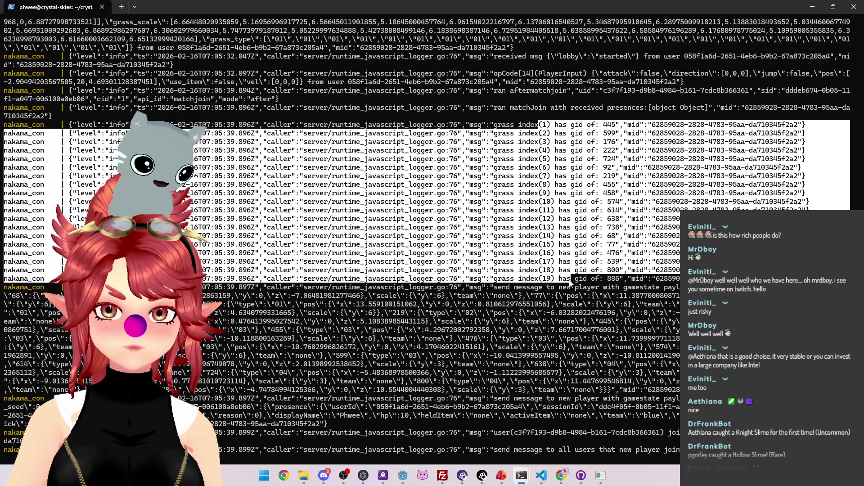
key(ctrl+c)
mouse_move(543, 125)
mouse_down()
mouse_move(558, 278)
mouse_move(680, 279)
mouse_up()
key(ctrl+c)
Select the gamestate payload sent to the new player, then return to Godot
drag(484, 289, 680, 289)
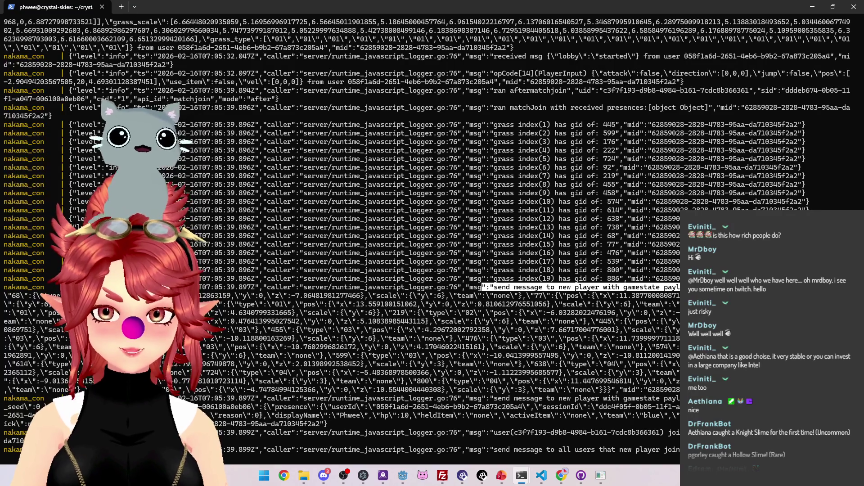
drag(680, 289, 680, 406)
mouse_move(43, 407)
mouse_down()
mouse_move(635, 378)
mouse_move(599, 390)
mouse_move(591, 403)
mouse_up()
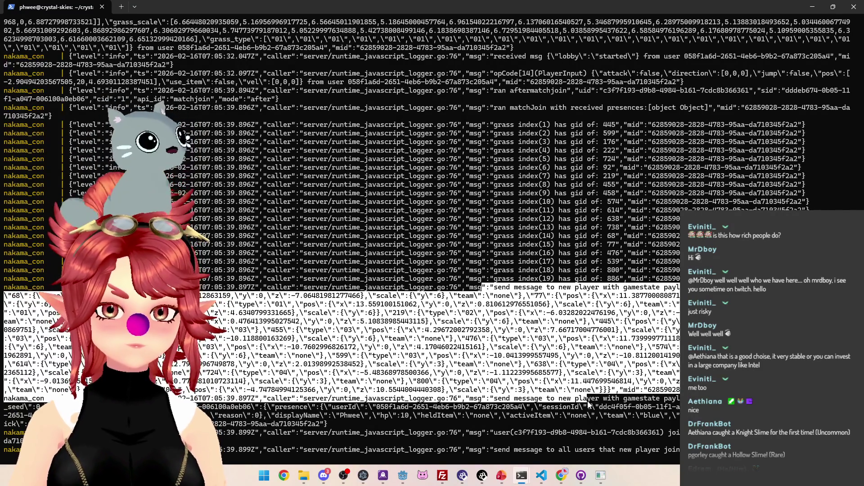
drag(526, 401, 549, 392)
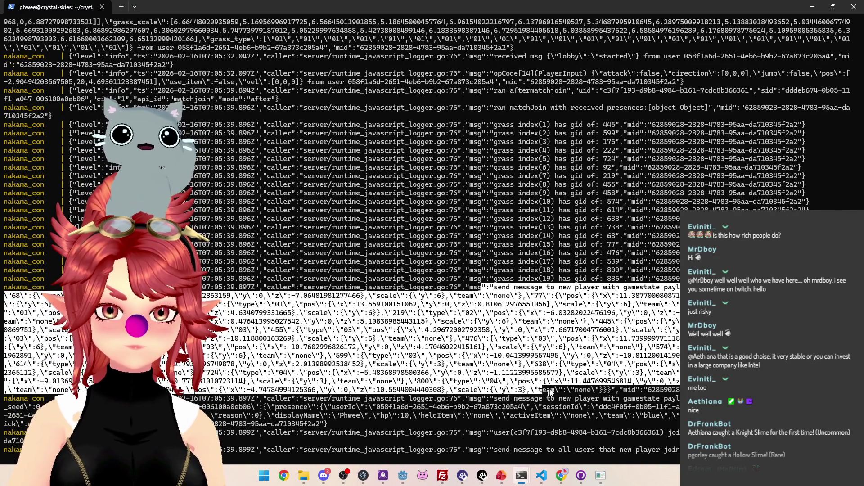
click(398, 478)
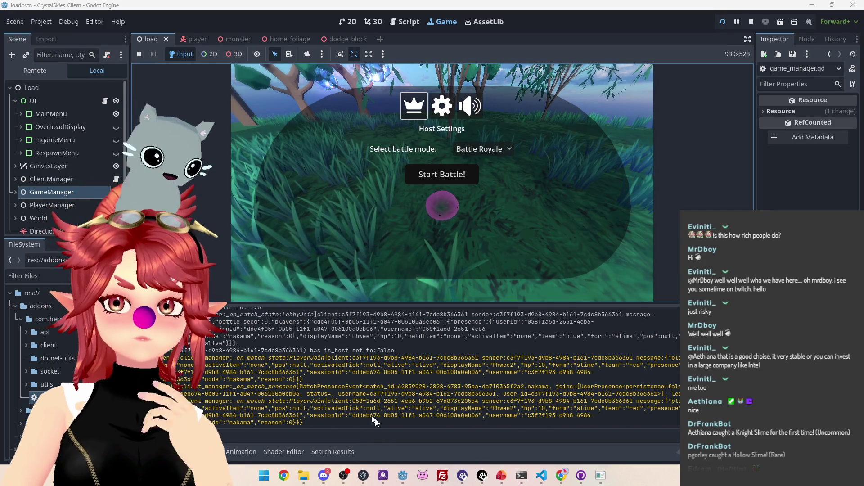
Check a PlayerJoin log line and confirm the second client is still stuck on Joining Lobby
drag(238, 401, 321, 402)
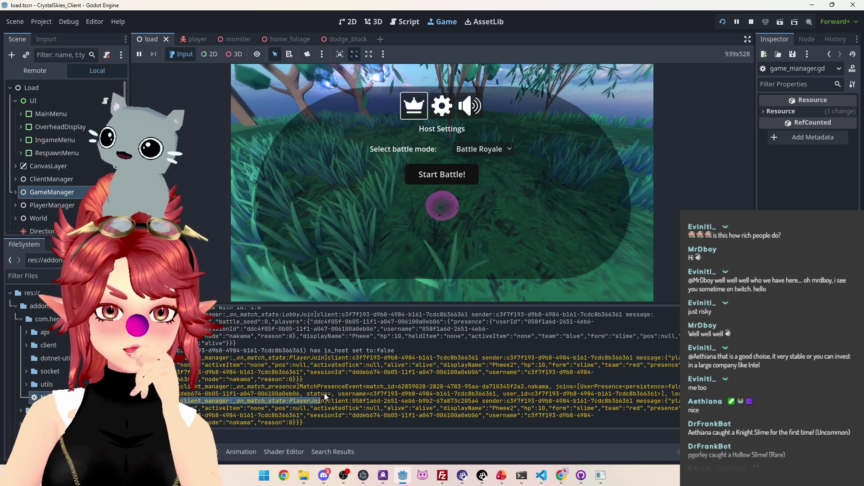
click(444, 176)
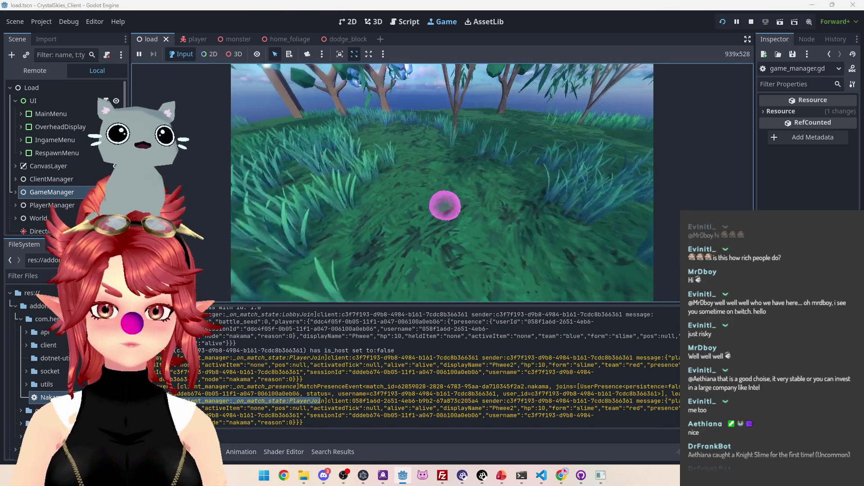
click(601, 475)
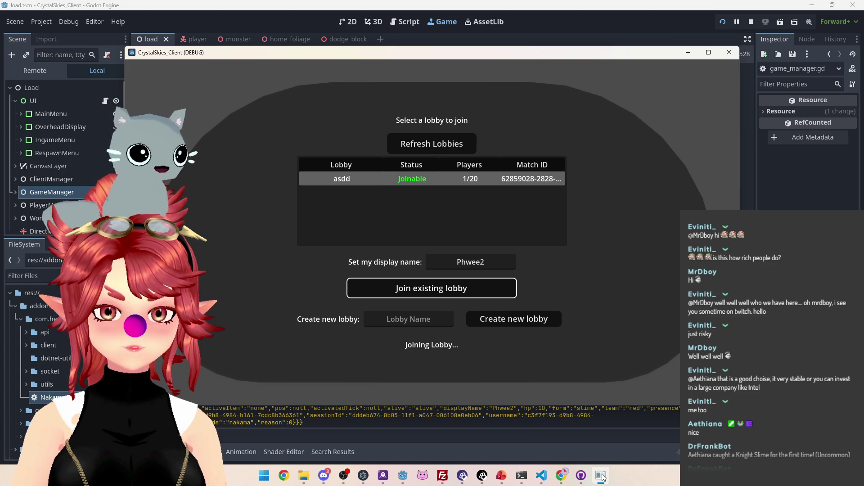
click(430, 416)
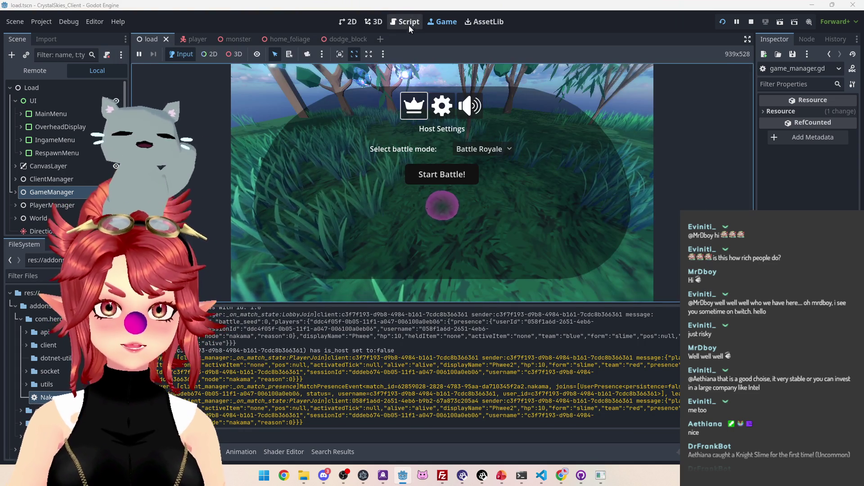
Show game_manager.gd's load_game_world in the Script editor, briefly checking VS Code
click(405, 22)
key(alt+Tab)
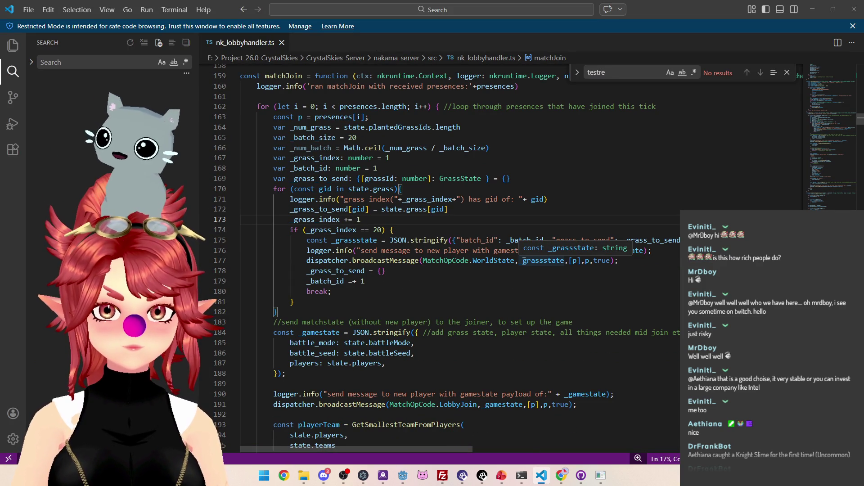
key(alt+Tab)
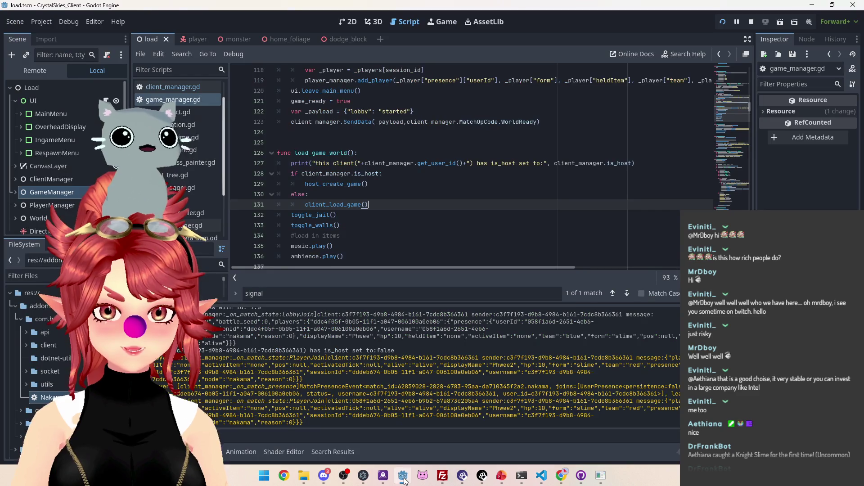
In client_manager.gd line 267, change the log label LobbyJoin to WorldState and type "user" to "world"
click(177, 86)
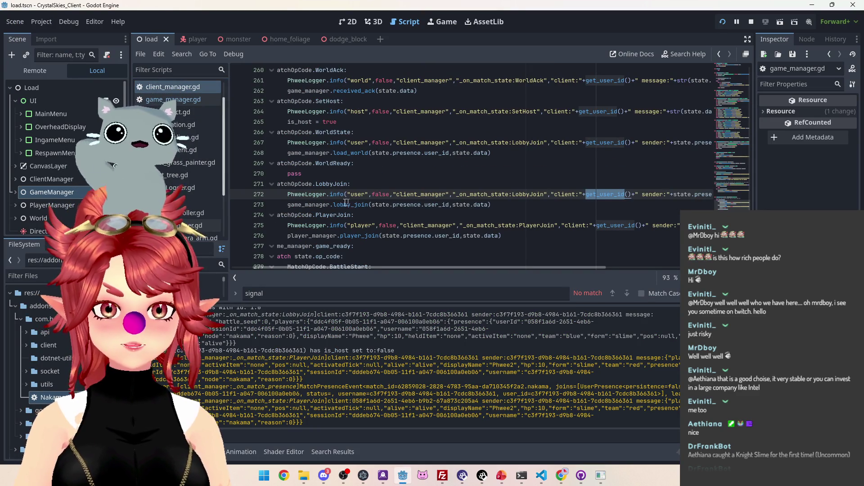
drag(399, 267, 366, 266)
scroll(380, 156, up, 1)
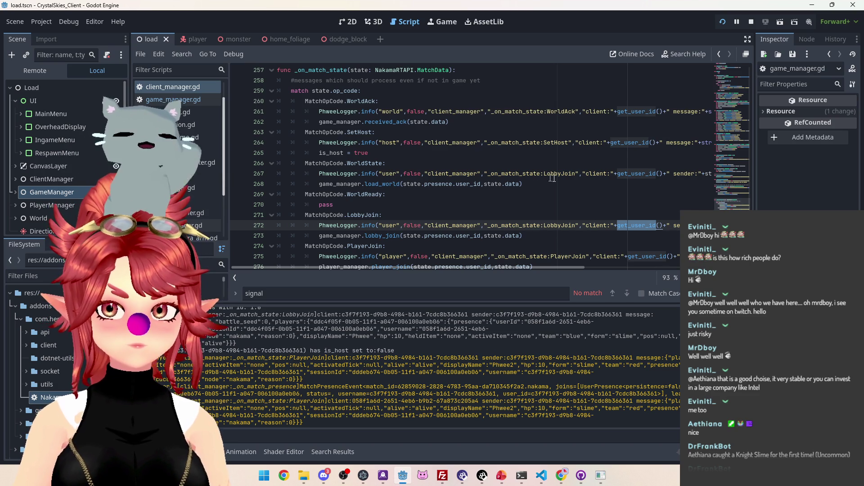
click(348, 163)
double_click(356, 163)
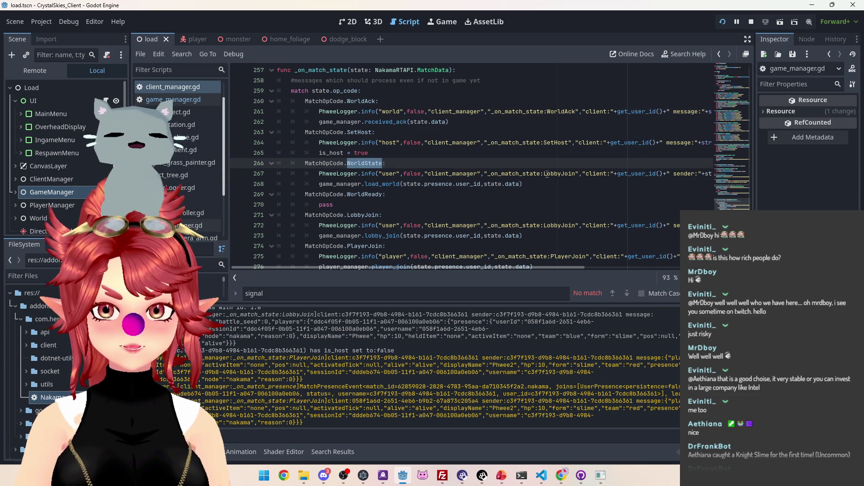
double_click(572, 174)
drag(587, 176, 577, 174)
click(382, 174)
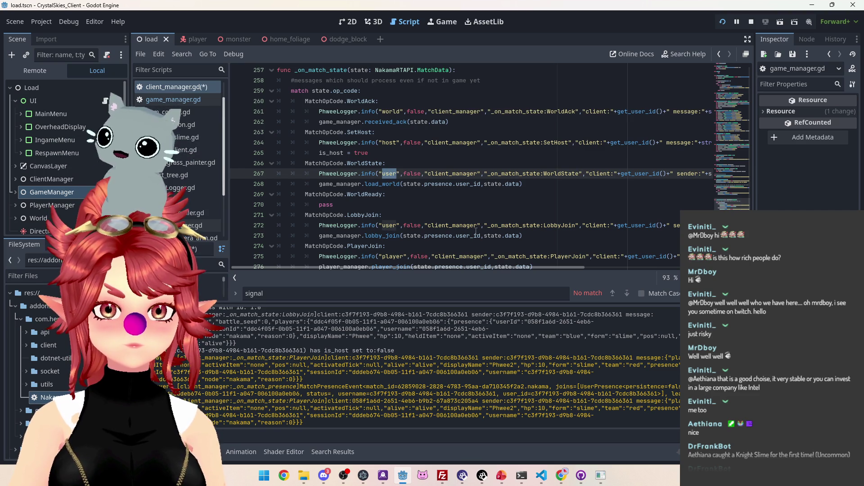
text(world)
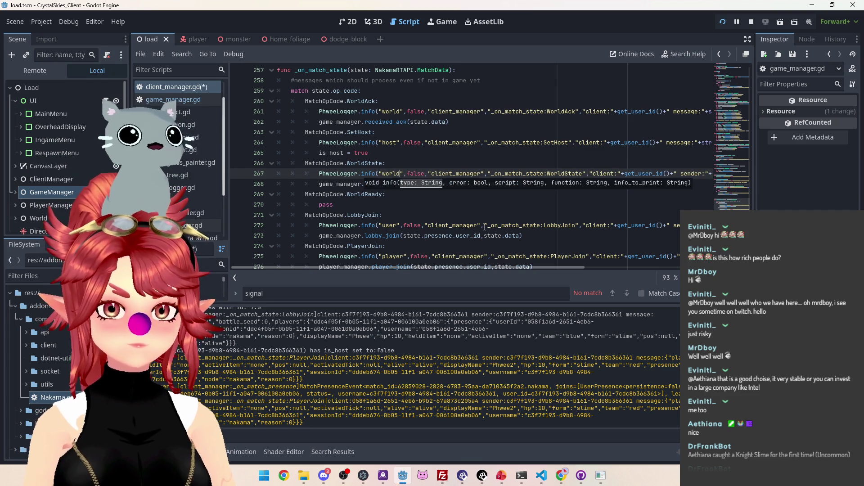
click(382, 163)
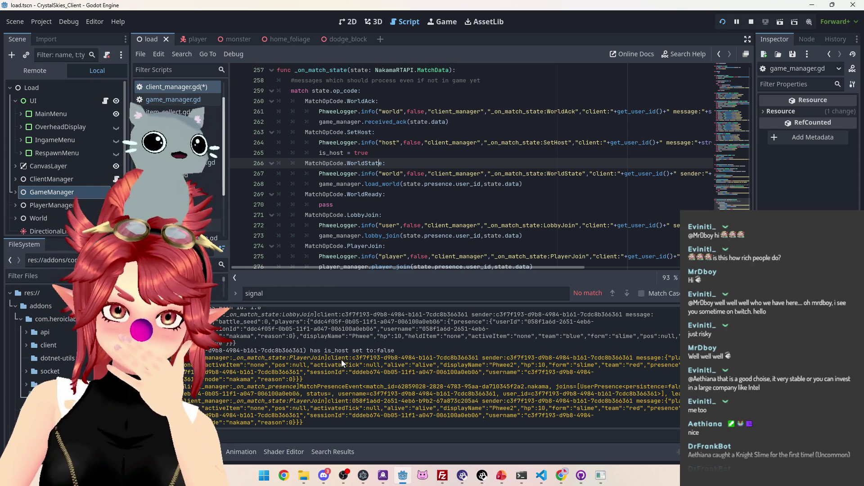
Read the client ids and player data on the PlayerJoin lines in the Output panel
drag(332, 358, 362, 357)
drag(292, 402, 368, 401)
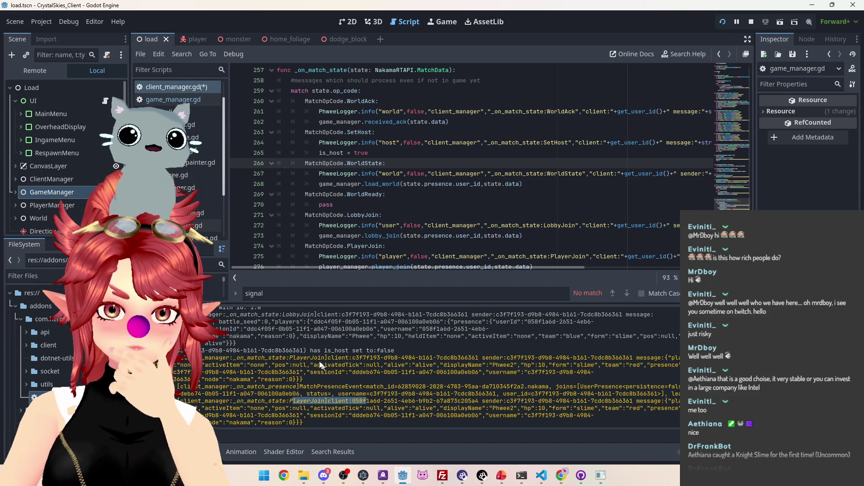
drag(247, 358, 522, 358)
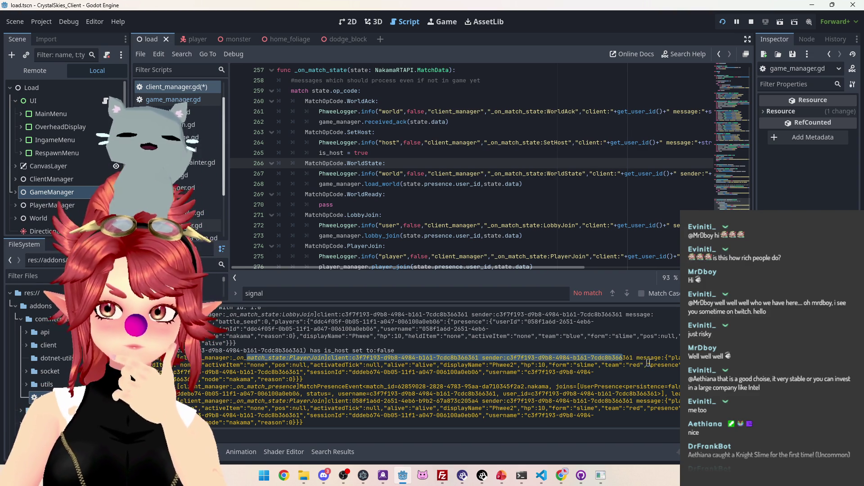
drag(180, 365, 678, 365)
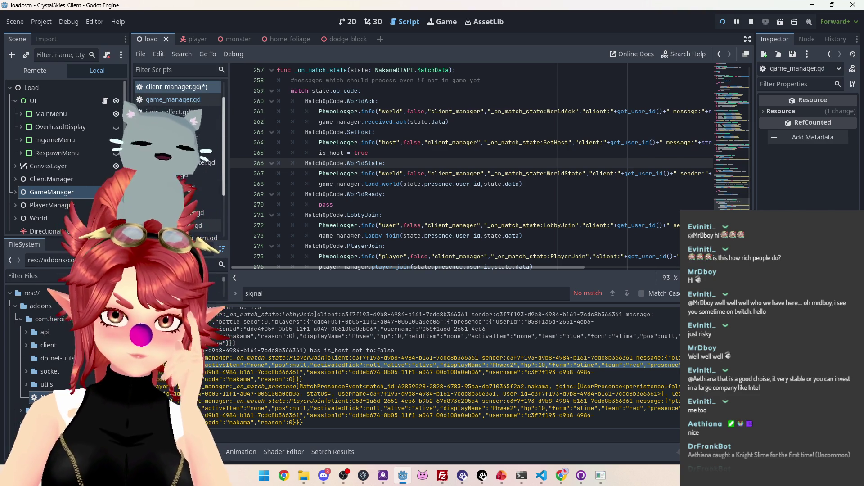
click(298, 371)
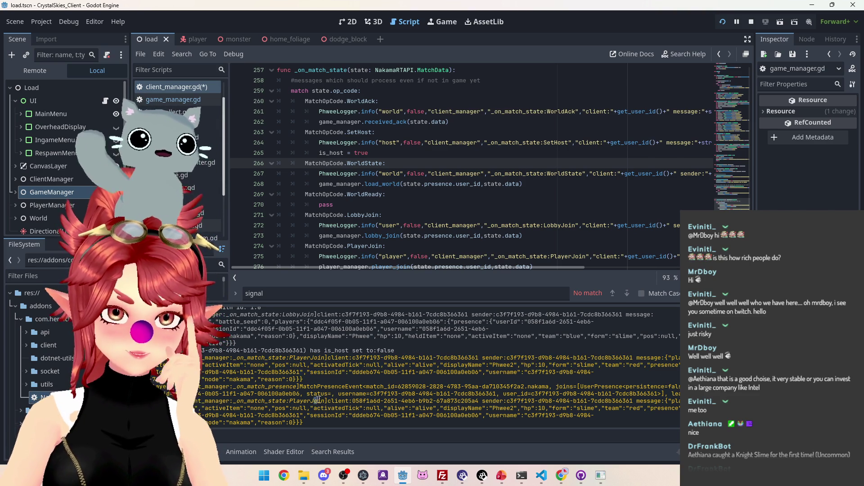
Scan the remaining PlayerJoin and presence entries, then switch to nk_lobbyhandler.ts in VS Code
drag(371, 400, 588, 416)
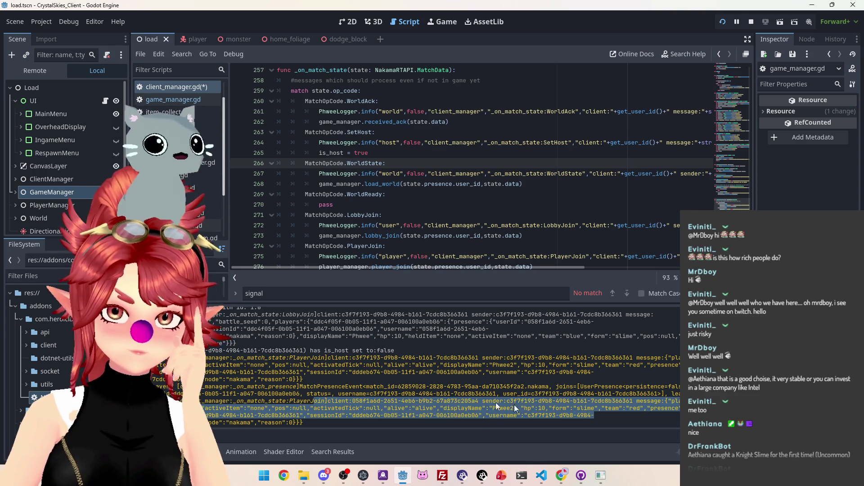
drag(286, 385, 366, 395)
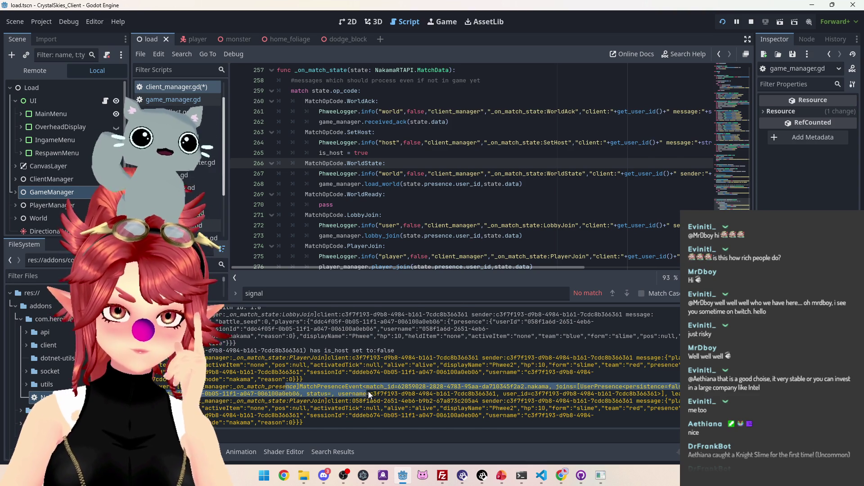
scroll(361, 382, up, 2)
scroll(358, 385, down, 5)
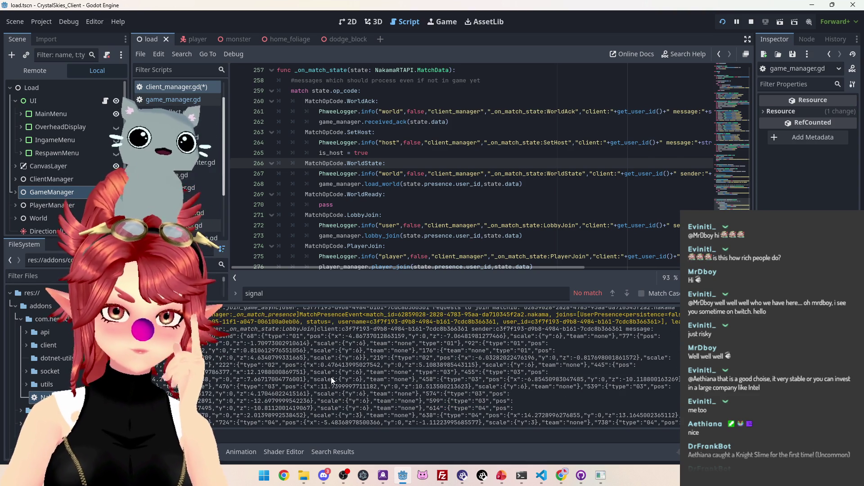
mouse_move(282, 329)
mouse_down()
mouse_move(342, 347)
mouse_move(396, 385)
mouse_move(241, 341)
mouse_up()
scroll(416, 378, down, 3)
scroll(226, 384, up, 2)
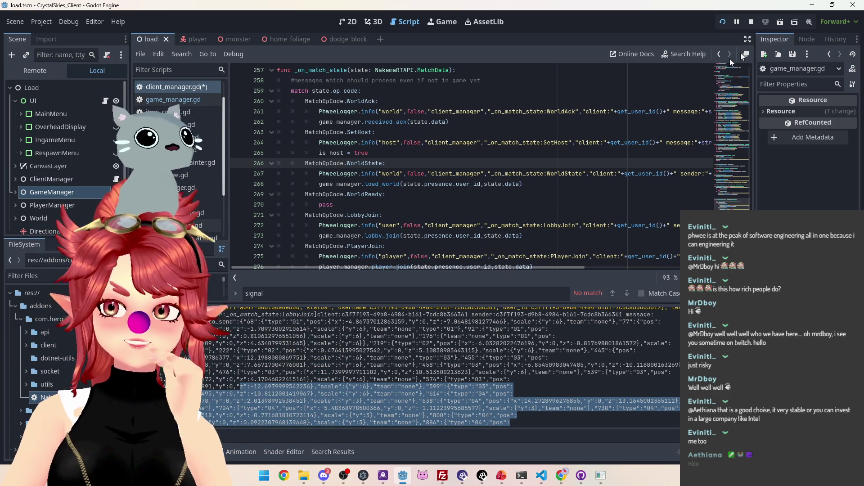
click(548, 480)
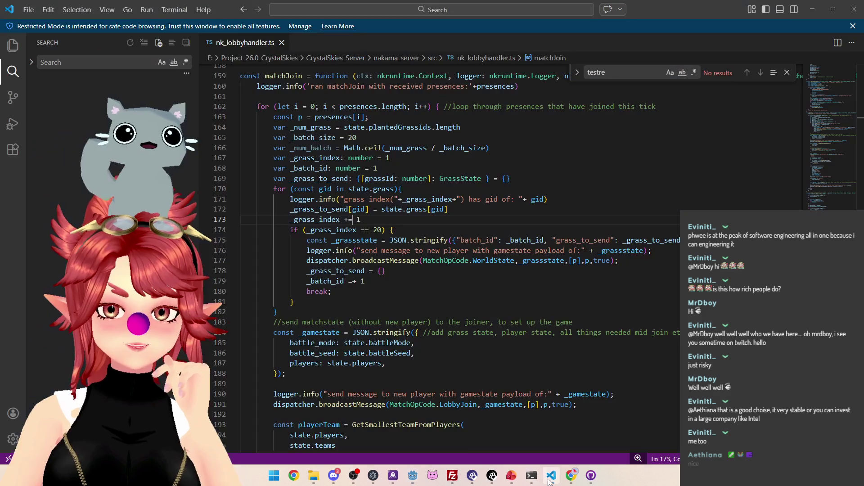
Delete the break; line 180 from the grass-batch loop in nk_lobbyhandler.ts and save it
double_click(317, 291)
key(BackSpace)
key(BackSpace)
key(BackSpace)
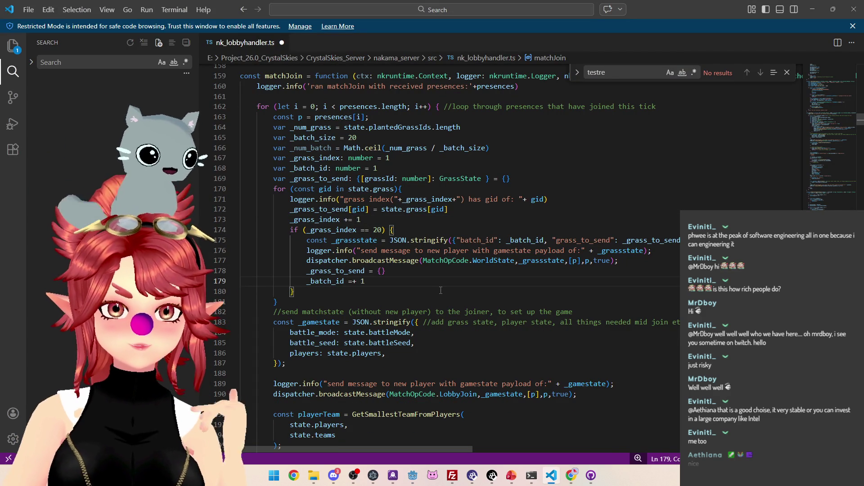
key(ctrl+s)
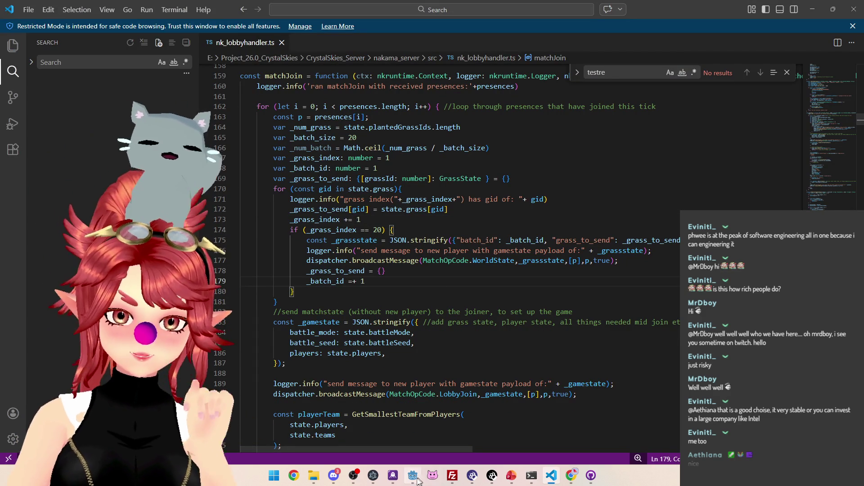
click(414, 478)
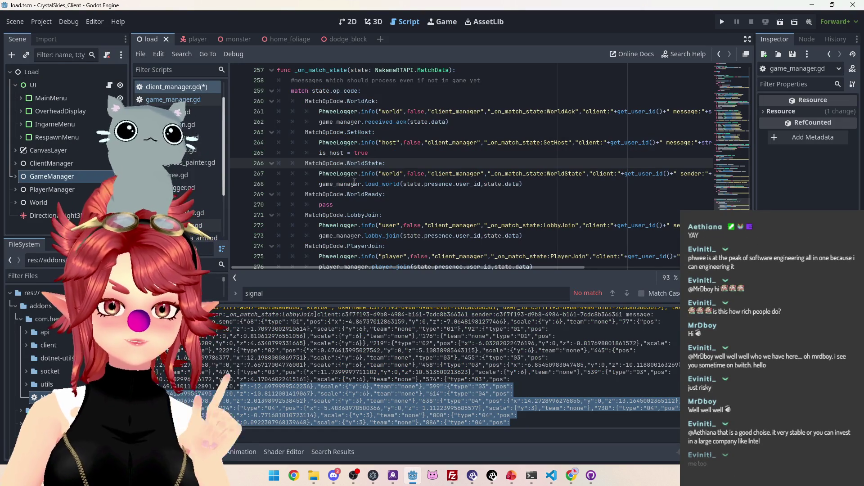
Review load_world's grass_to_send and print lines in game_manager.gd, then save and run the project
ctrl+click(375, 184)
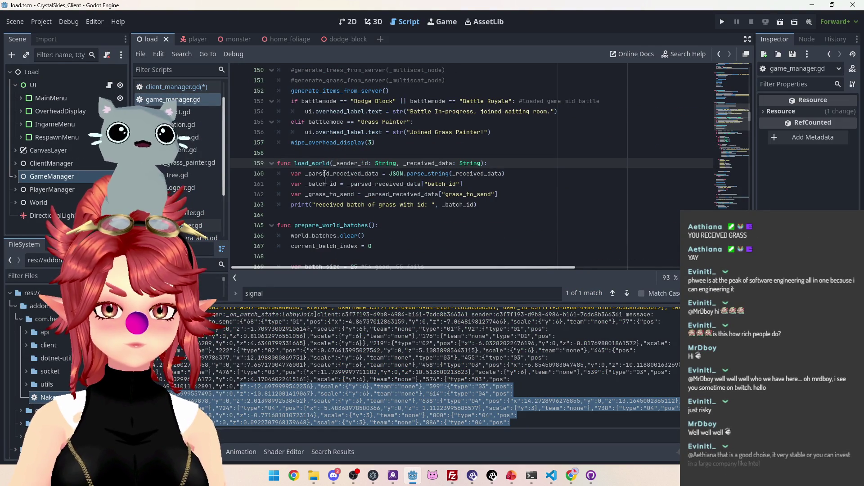
scroll(414, 201, down, 4)
scroll(401, 171, up, 6)
scroll(390, 138, down, 2)
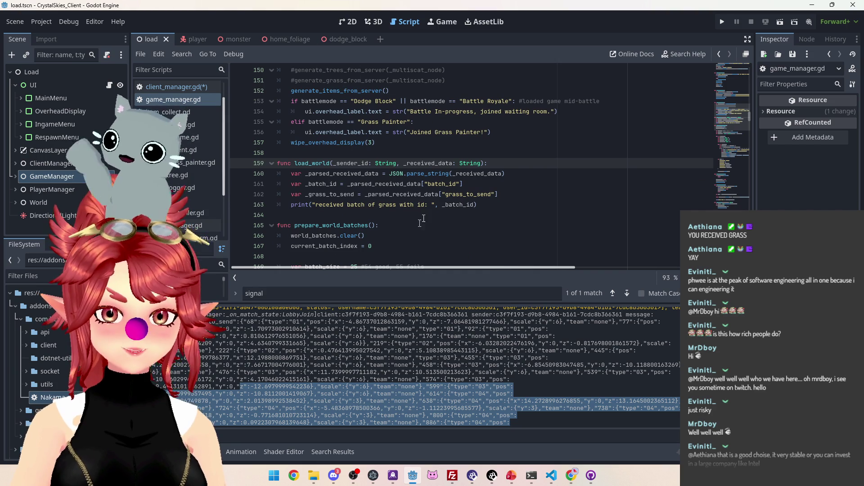
click(488, 195)
click(493, 205)
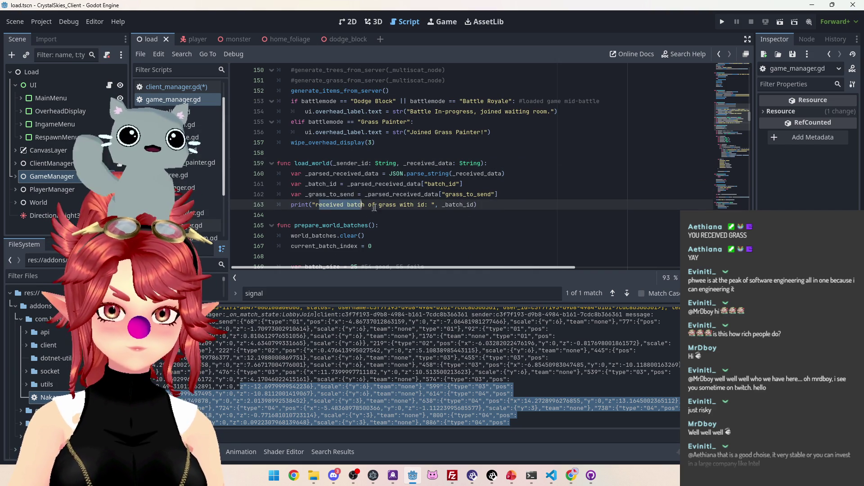
scroll(440, 365, down, 3)
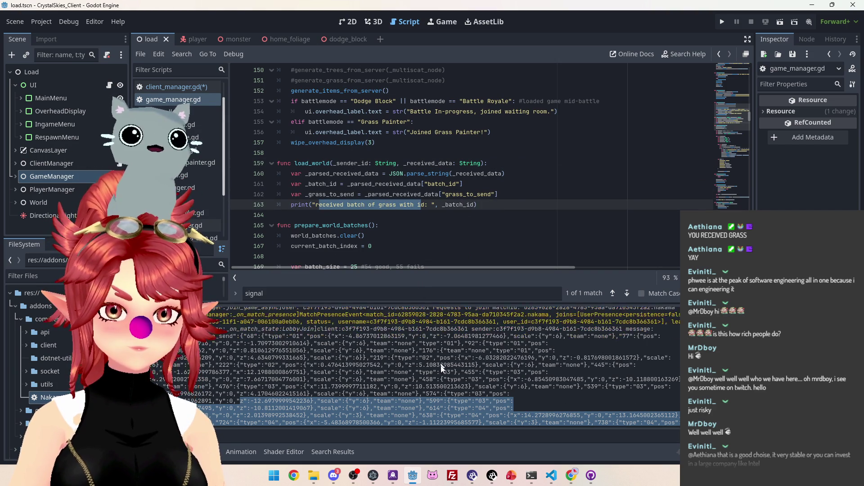
scroll(428, 418, up, 4)
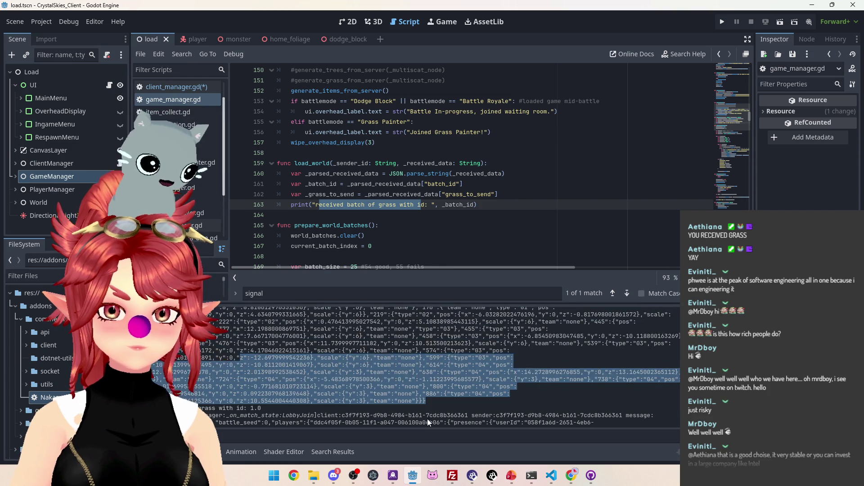
click(472, 175)
key(ctrl+s)
click(724, 23)
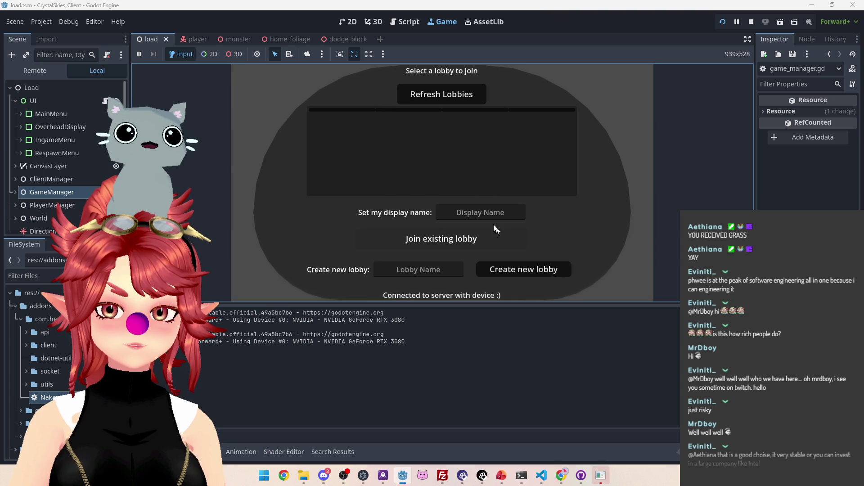
Create lobby asdd, then refresh the second client's list and join asdd under a new display name
text(dd)
click(499, 270)
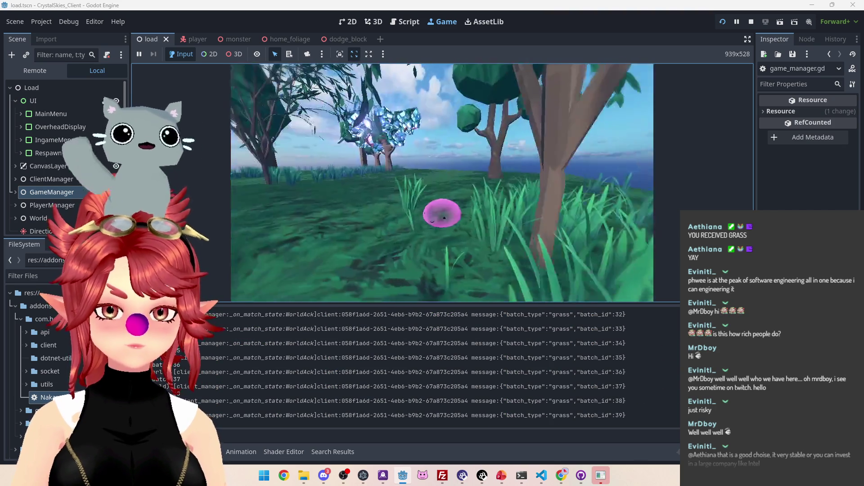
click(600, 481)
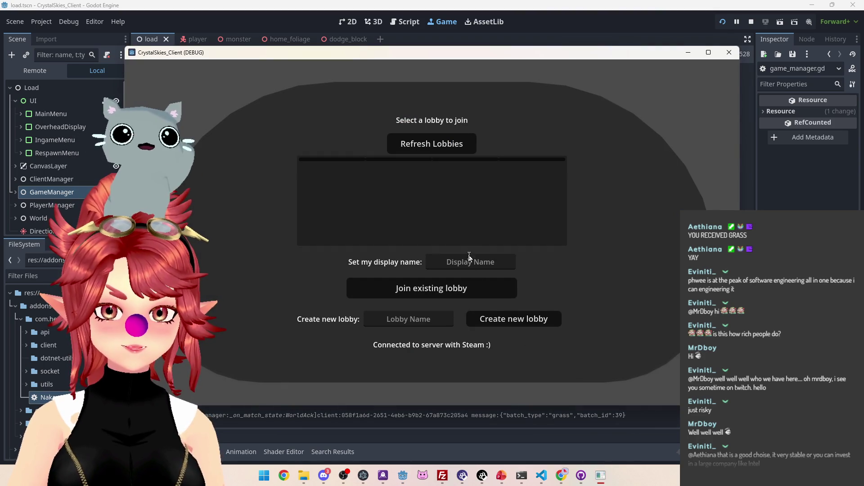
click(448, 146)
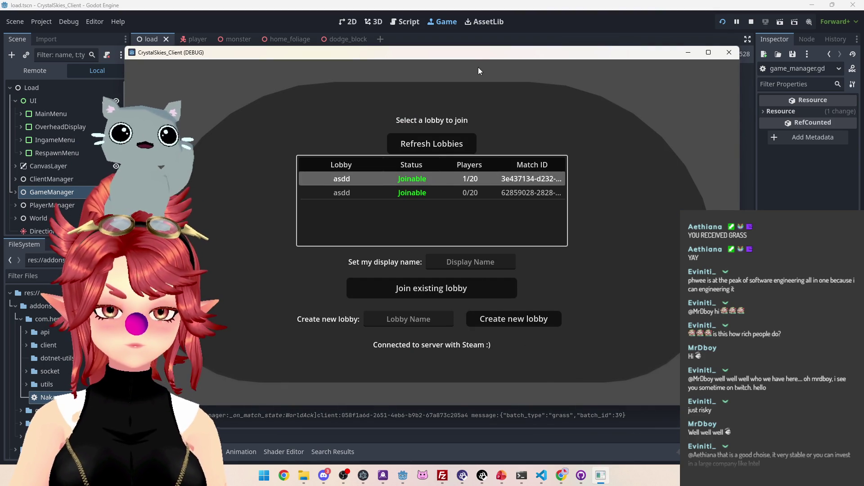
mouse_move(477, 54)
mouse_down()
mouse_move(486, 117)
mouse_move(500, 56)
mouse_up()
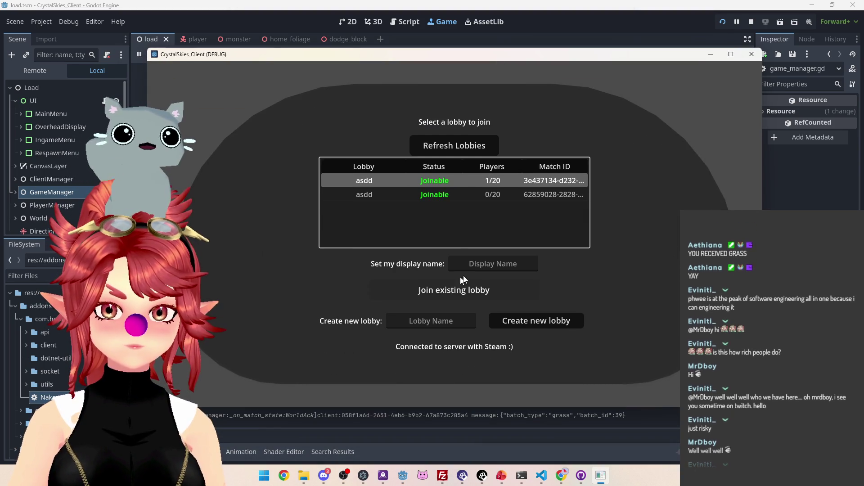
click(486, 262)
text(Phwee2)
click(452, 296)
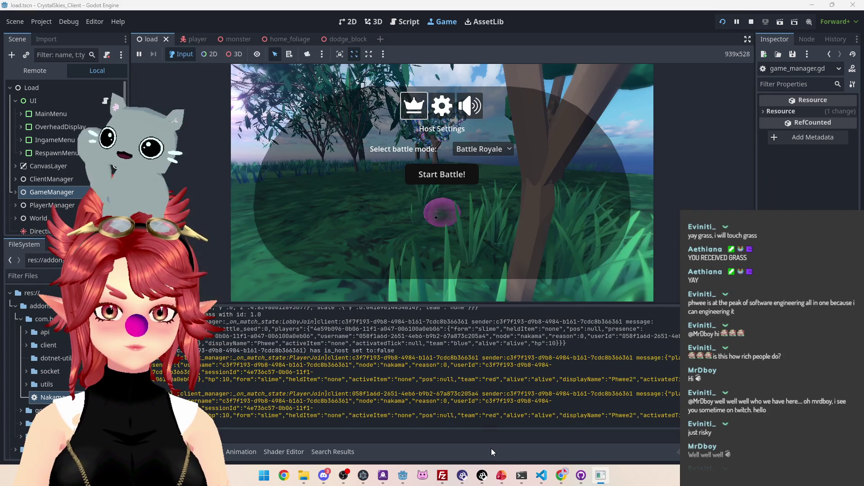
Find the 'grass with id: 1.0' line in the Output log and stop the game with F8
scroll(343, 392, up, 3)
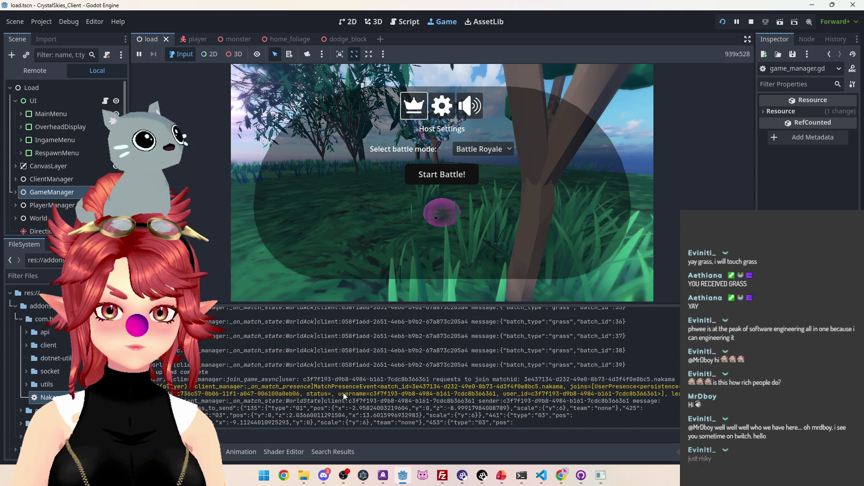
scroll(350, 385, up, 4)
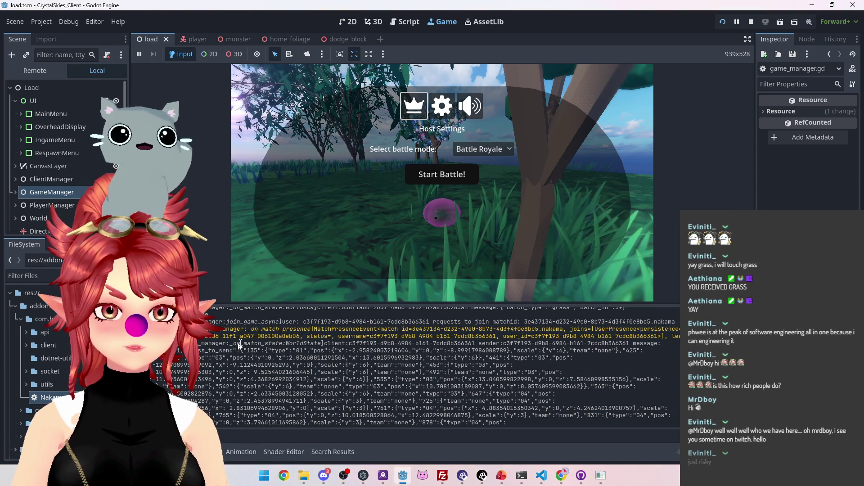
scroll(317, 361, down, 7)
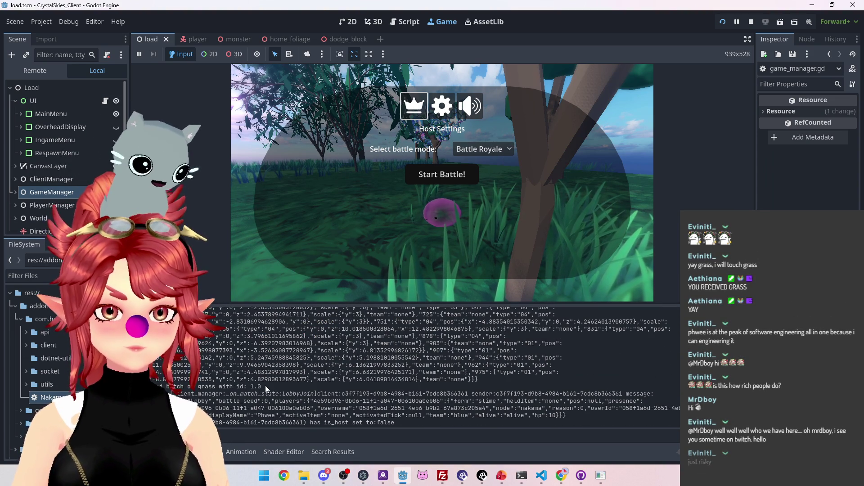
drag(265, 386, 212, 386)
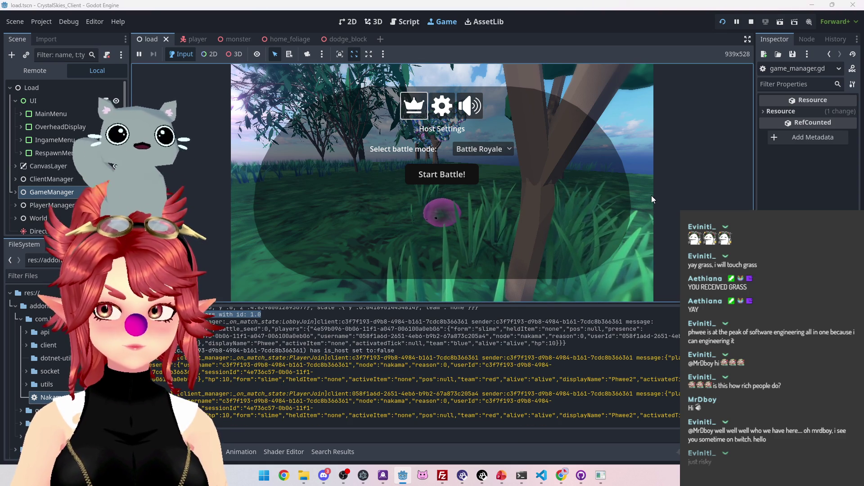
key(F8)
click(552, 475)
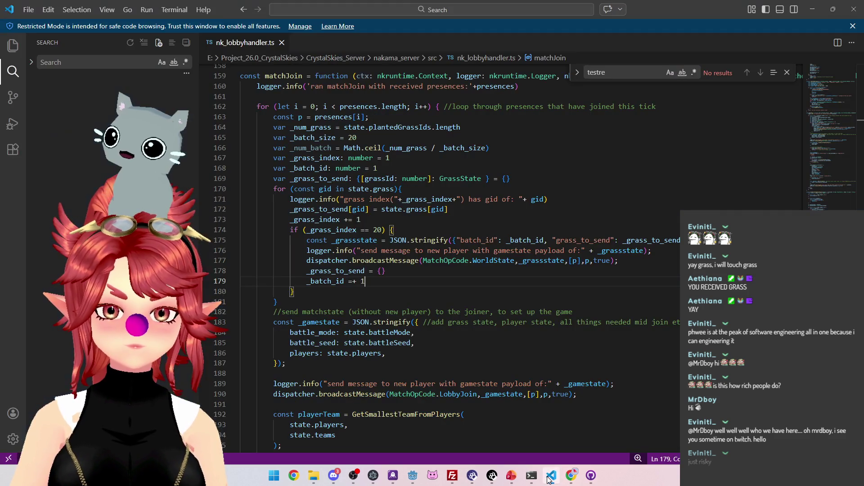
Recompile the server TypeScript by rerunning npx tsc in the Command Prompt
click(315, 210)
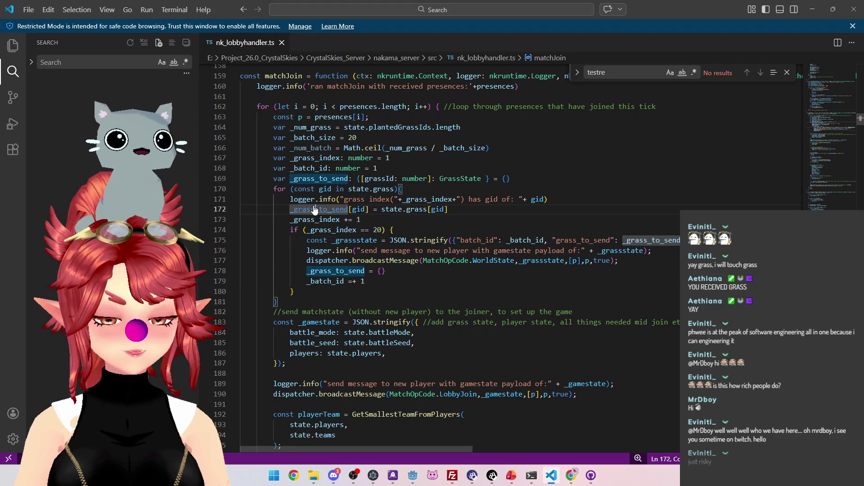
key(alt+Tab)
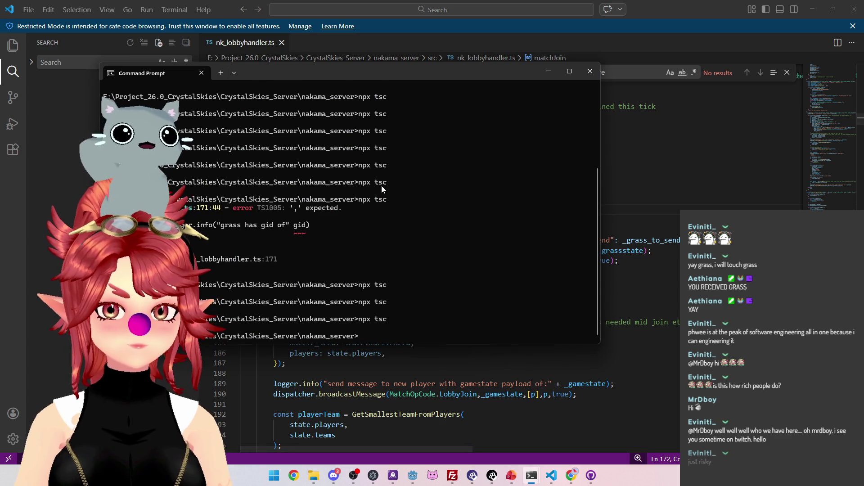
key(Up)
key(Return)
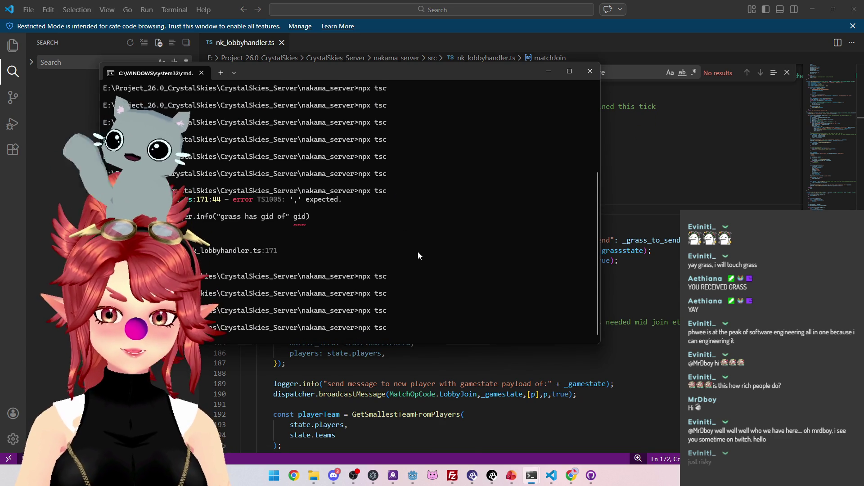
In FileZilla, delete the remote index.js and upload the rebuilt index.js to the modules folder
click(452, 475)
click(521, 266)
key(Delete)
click(535, 229)
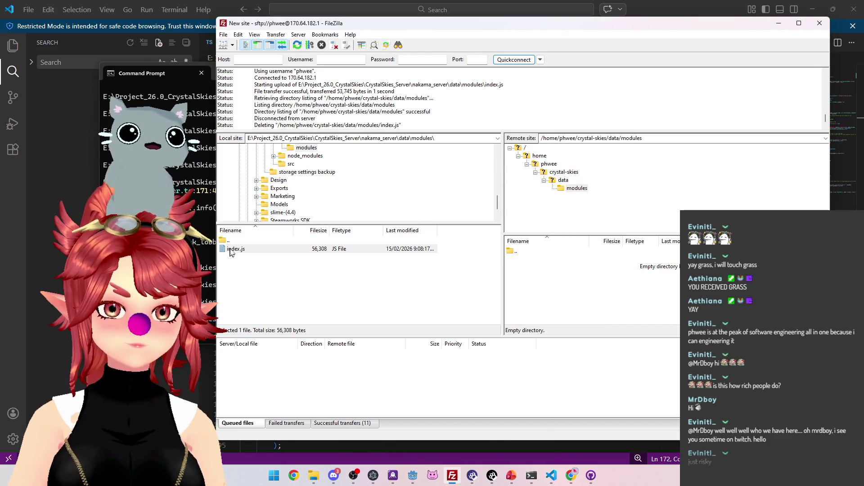
drag(576, 295, 576, 294)
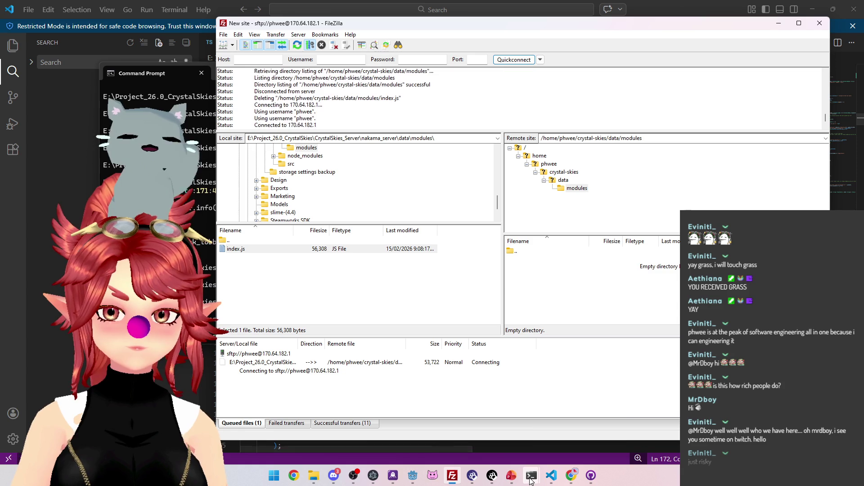
Stop the running server containers in the SSH terminal
mouse_move(532, 471)
click(565, 442)
key(ctrl+c)
key(ctrl+c)
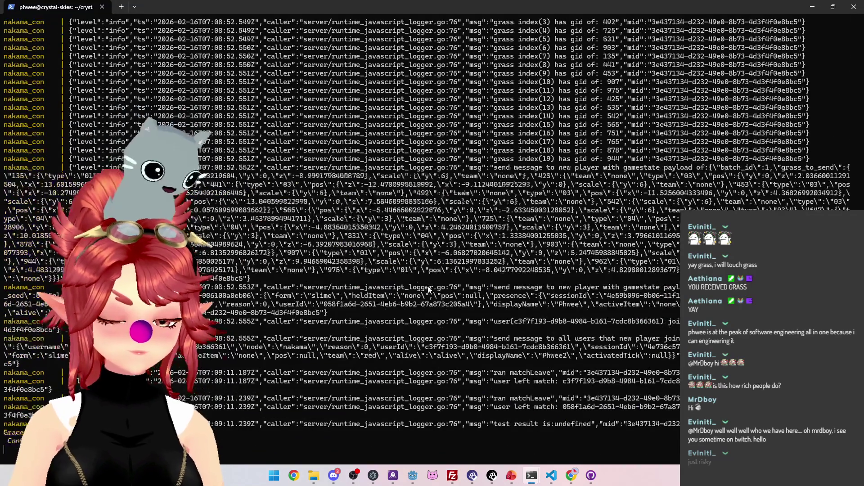
Rerun docker compose up so Nakama and Postgres restart and load the updated index.js
key(Up)
key(Return)
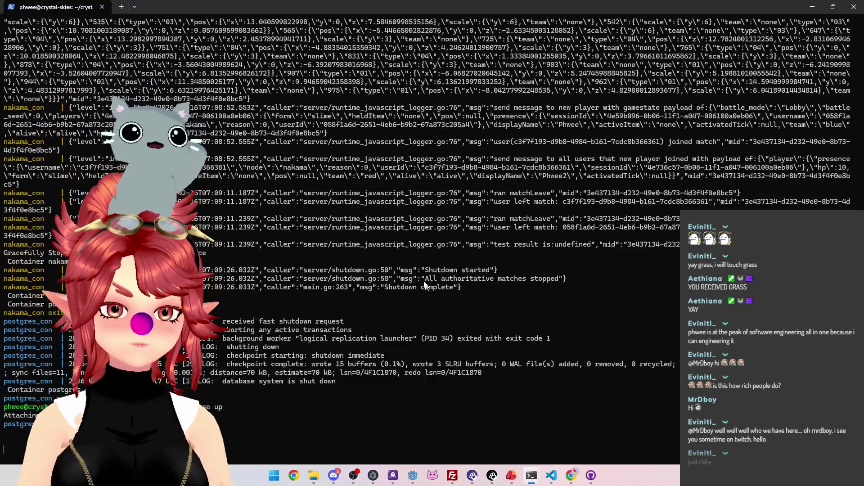
mouse_move(416, 474)
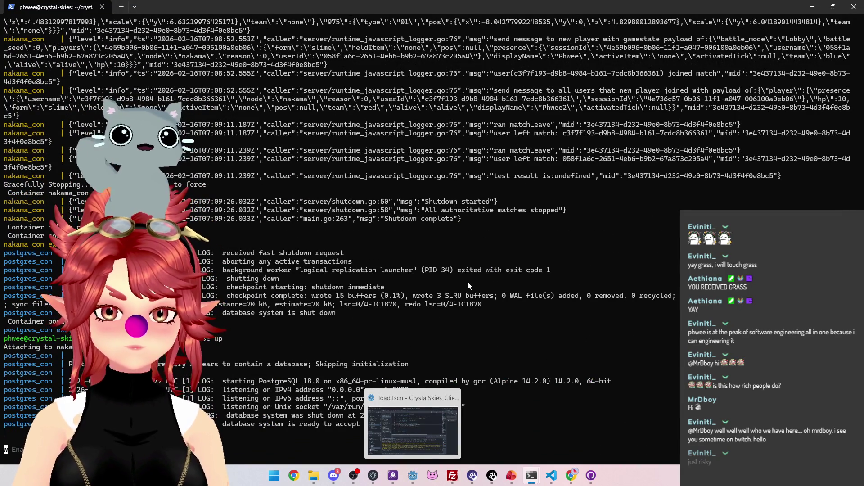
click(413, 476)
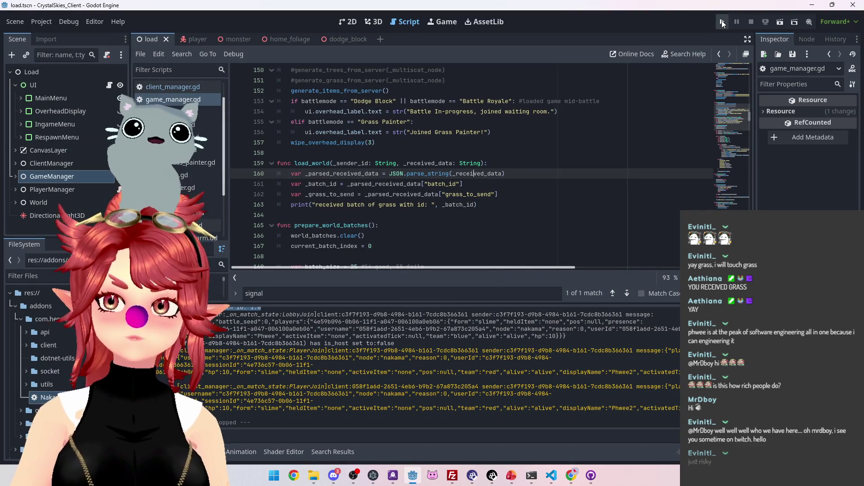
Run the project and host a new lobby named 'asdd' under a display name
click(723, 22)
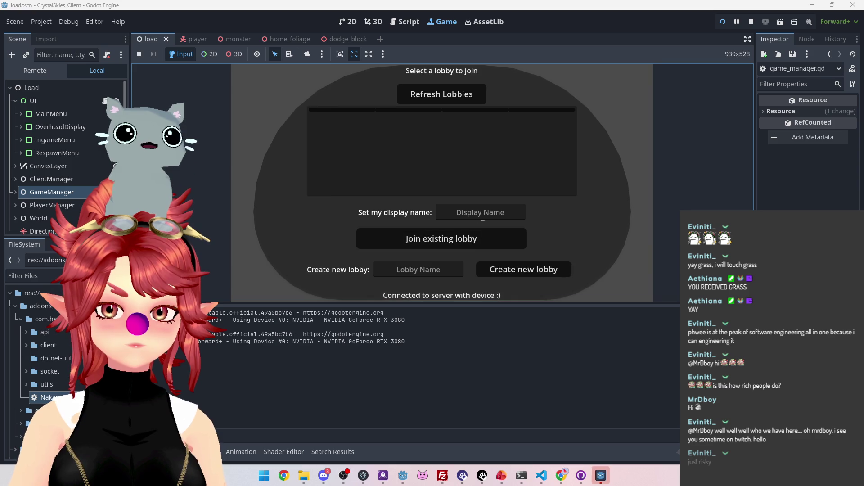
click(484, 213)
text(hwee)
key(Tab)
key(Tab)
text(asdd)
click(511, 265)
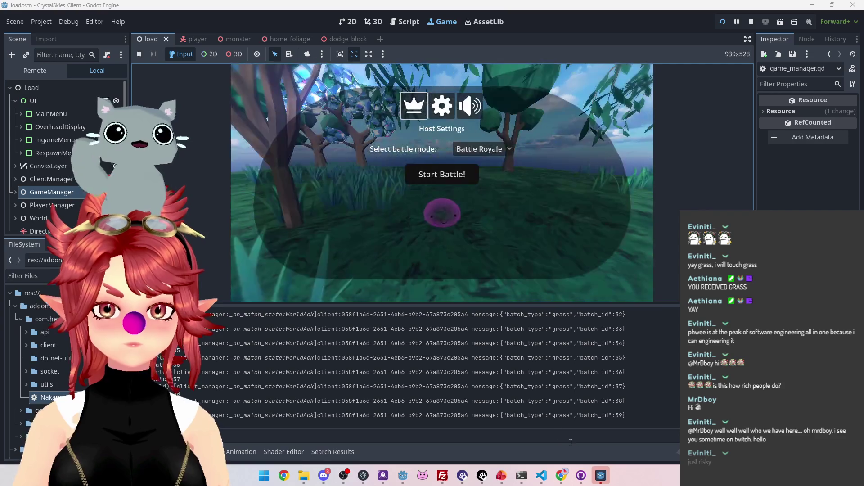
From the second debug client, refresh the lobby list and join 'asdd'
click(599, 480)
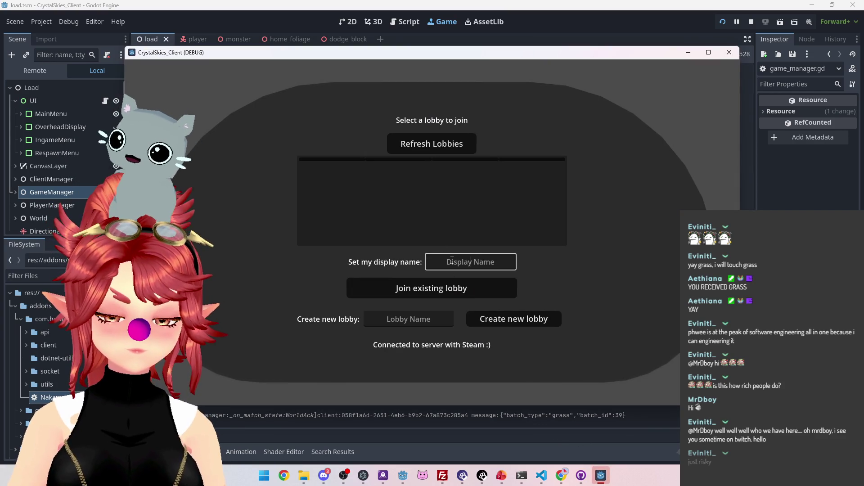
click(462, 135)
click(439, 180)
click(459, 288)
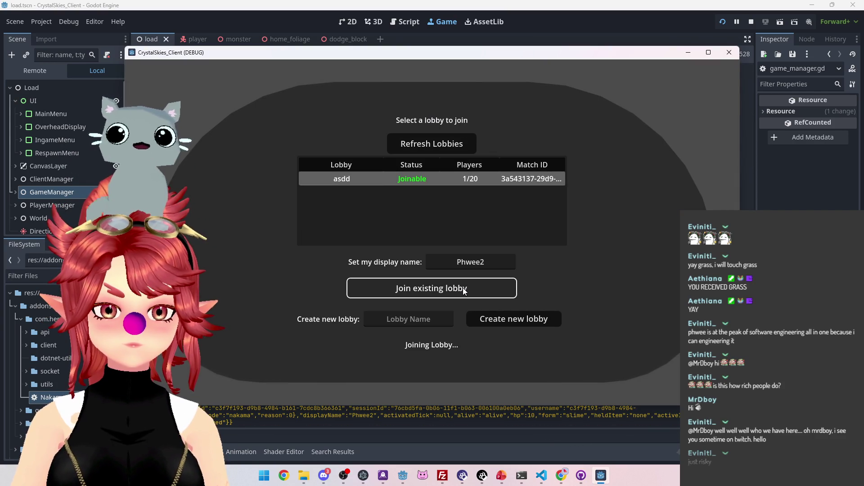
click(457, 420)
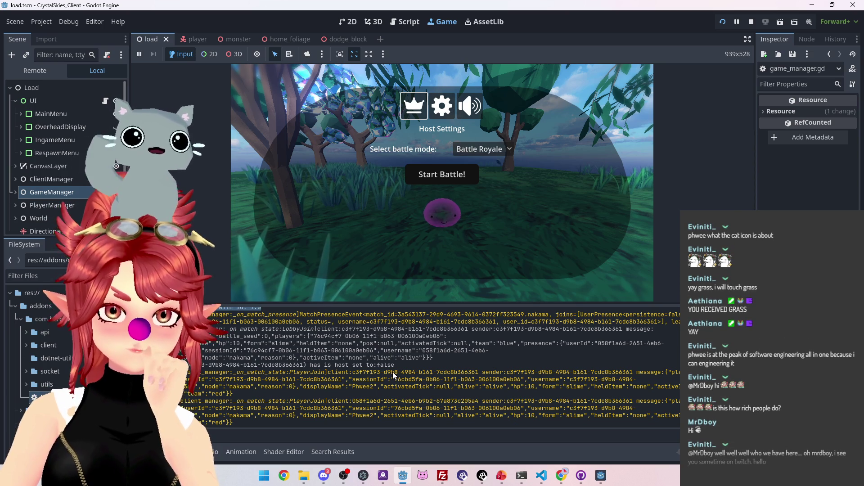
Check the 'is_host set to:false' log line, then stop the running project
drag(404, 365, 314, 366)
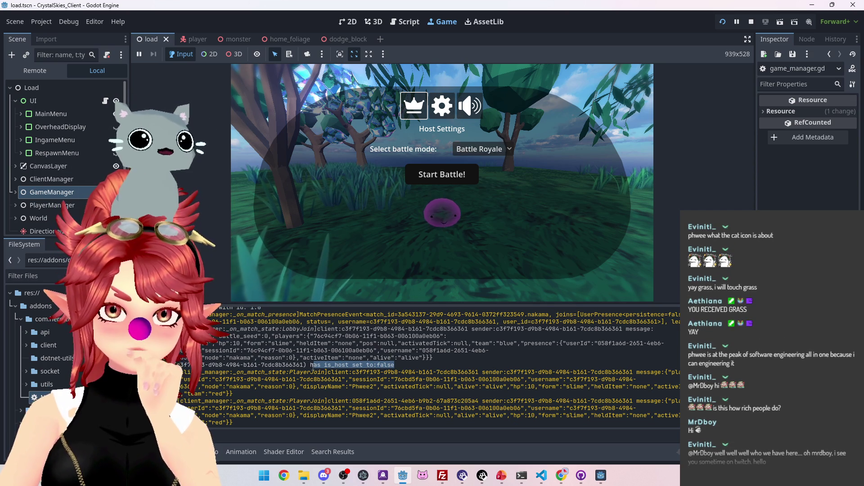
click(671, 80)
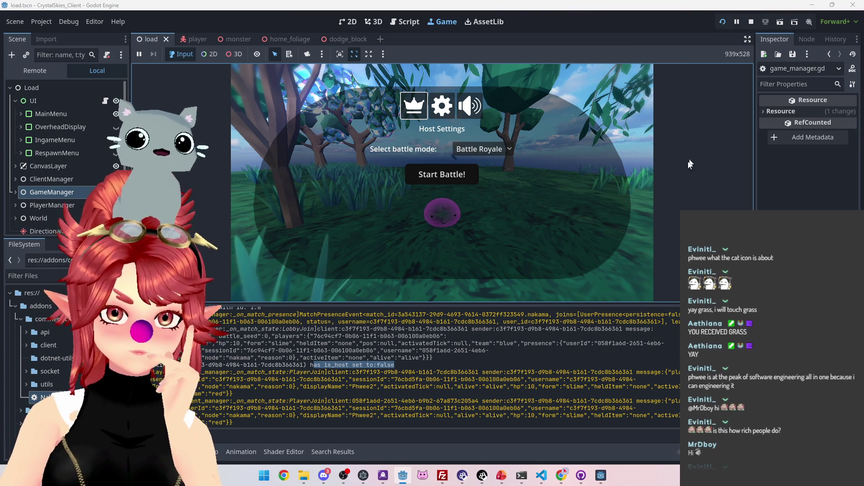
scroll(589, 362, up, 4)
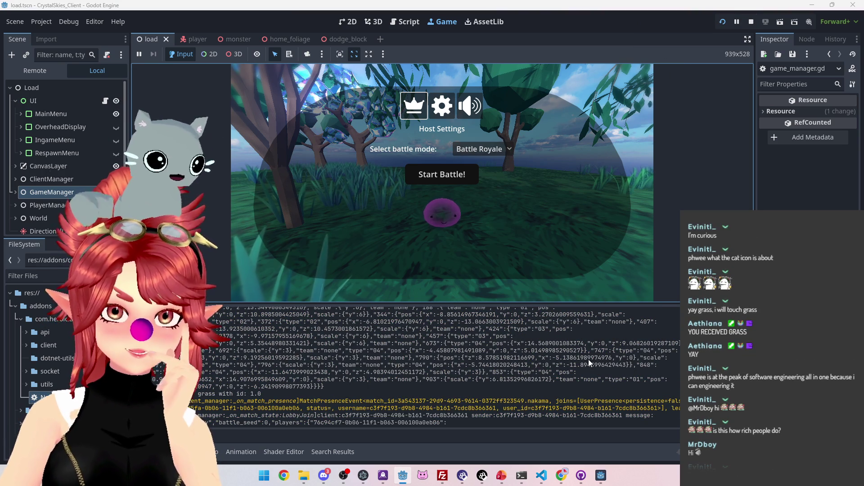
click(750, 23)
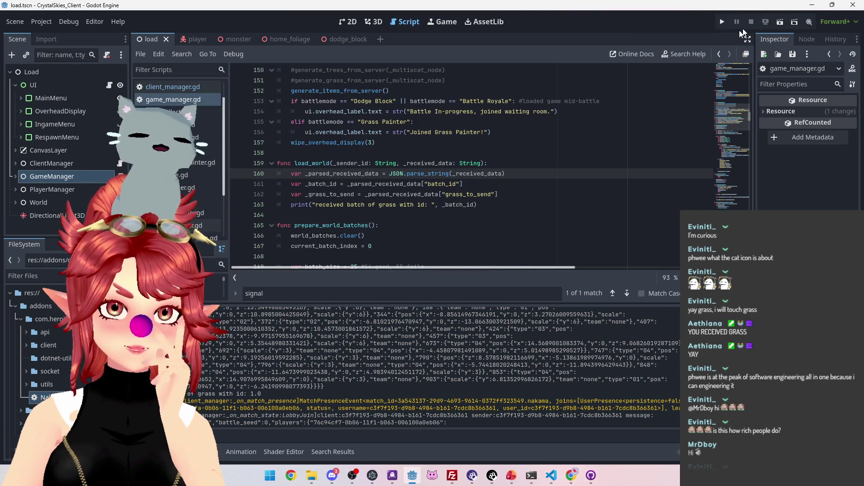
Look at the _grass_index increment line in nk_lobbyhandler.ts, then bring up the server log terminal
click(541, 475)
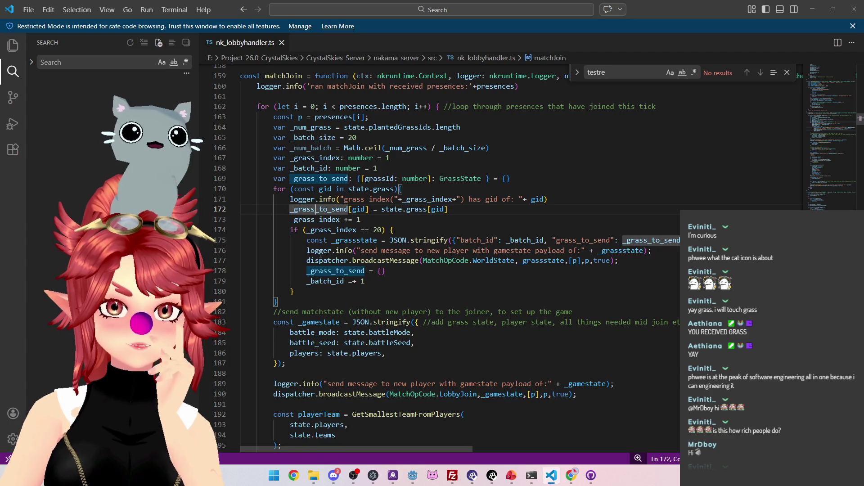
click(289, 219)
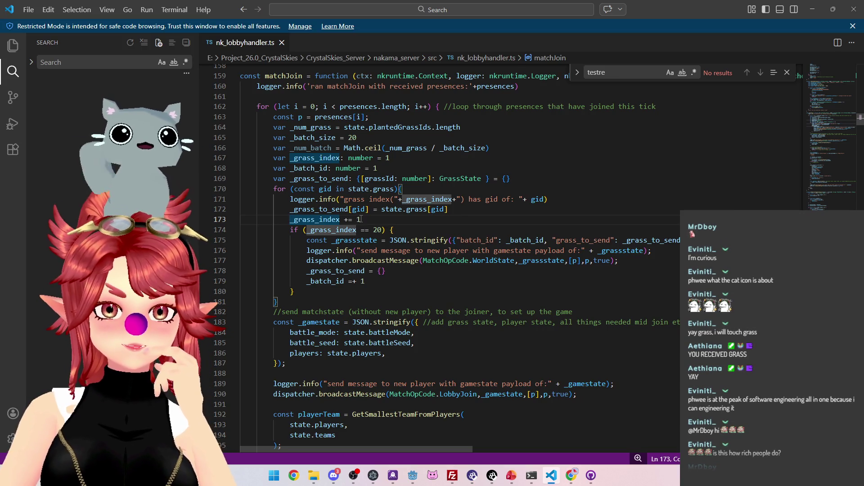
mouse_move(531, 475)
click(576, 444)
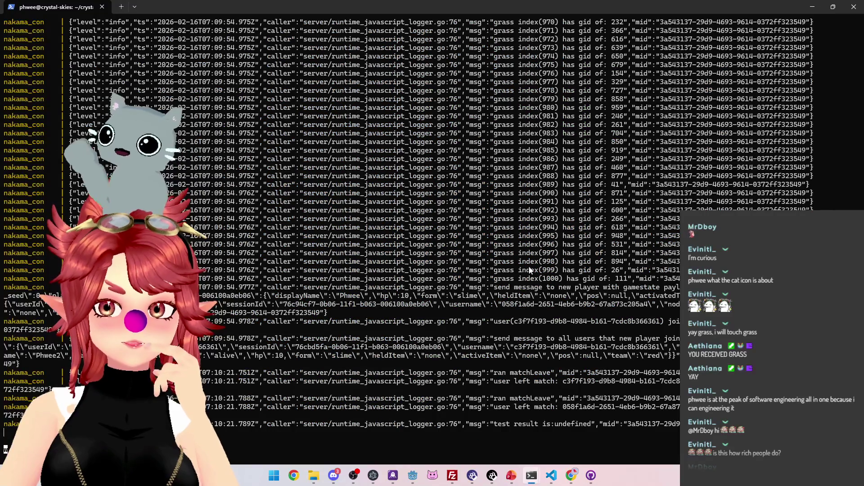
Scroll through the server log's grass entries, index(20) to index(47), then return to nk_lobbyhandler.ts
scroll(614, 329, up, 8)
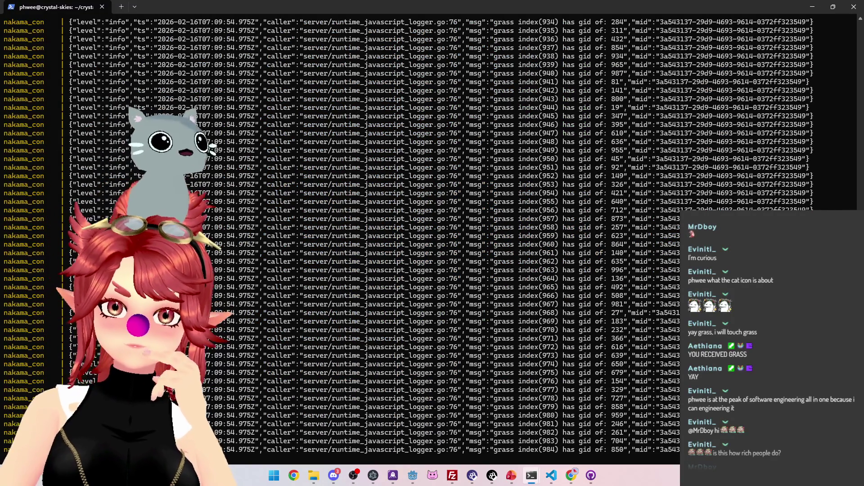
scroll(428, 234, up, 15)
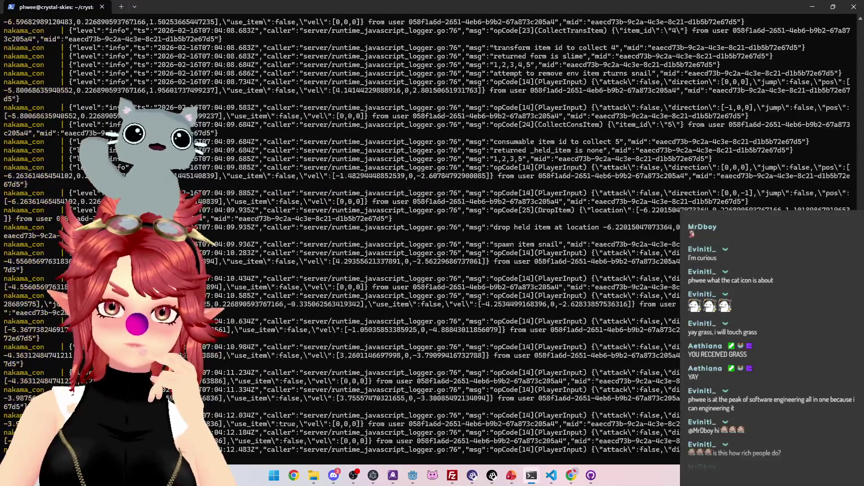
scroll(428, 234, down, 15)
scroll(673, 262, down, 6)
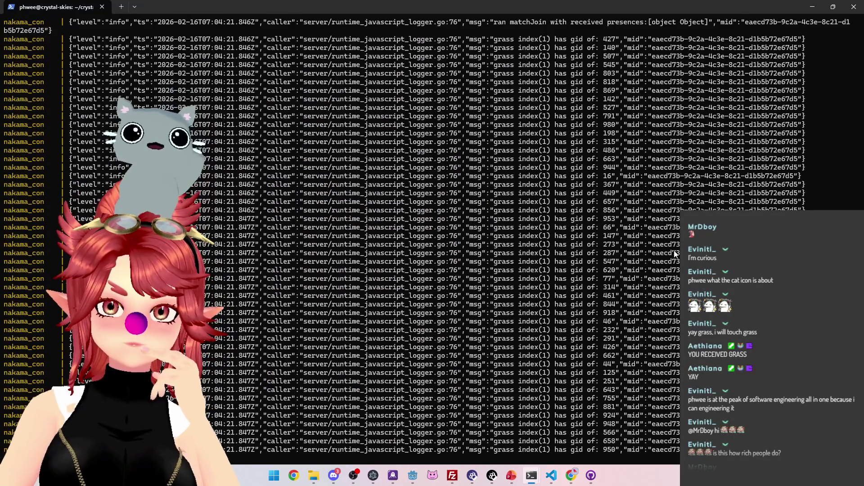
scroll(673, 262, up, 15)
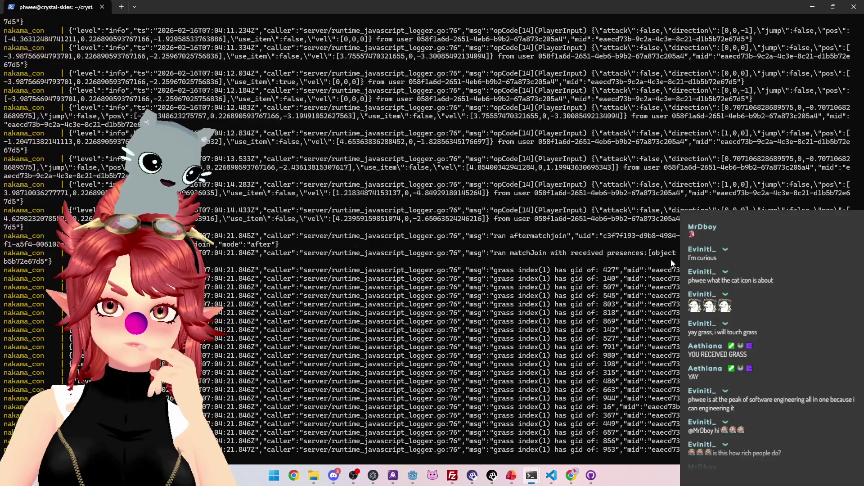
scroll(673, 265, down, 13)
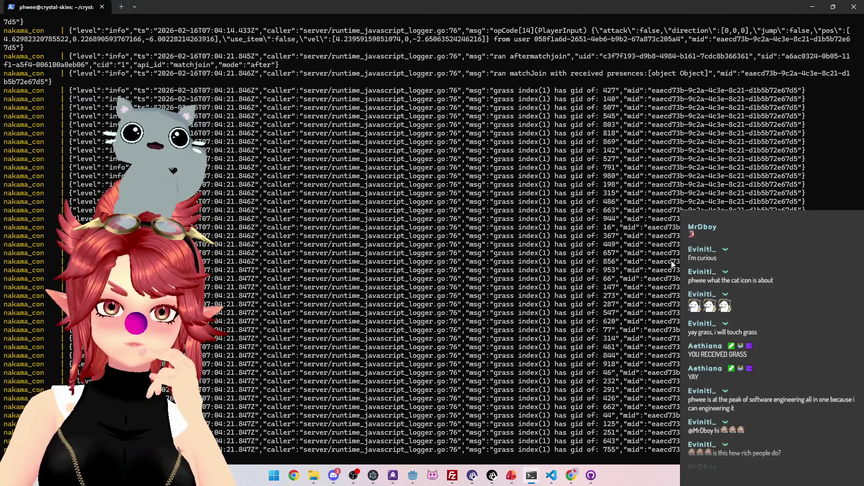
scroll(673, 265, down, 20)
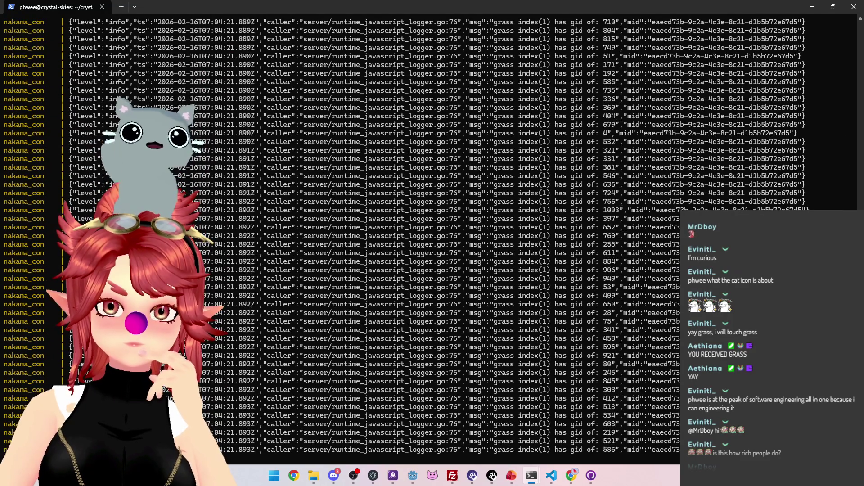
scroll(673, 265, down, 20)
scroll(673, 265, down, 20)
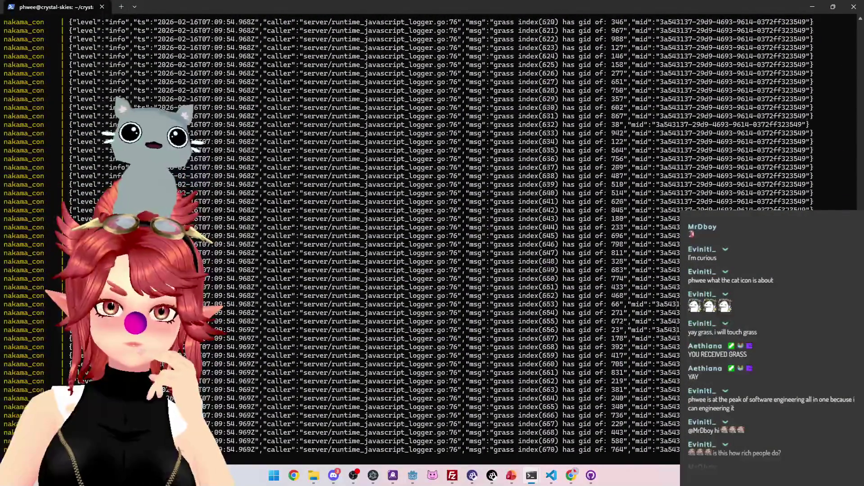
scroll(432, 234, up, 20)
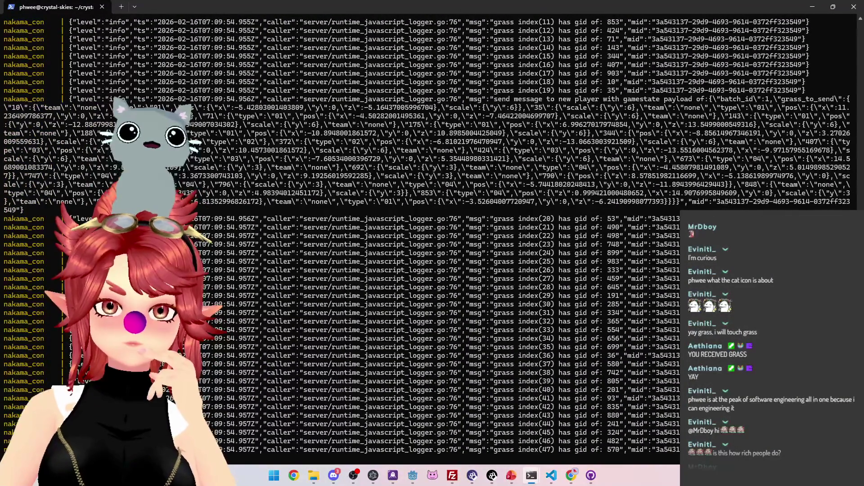
scroll(534, 103, up, 4)
scroll(550, 183, up, 3)
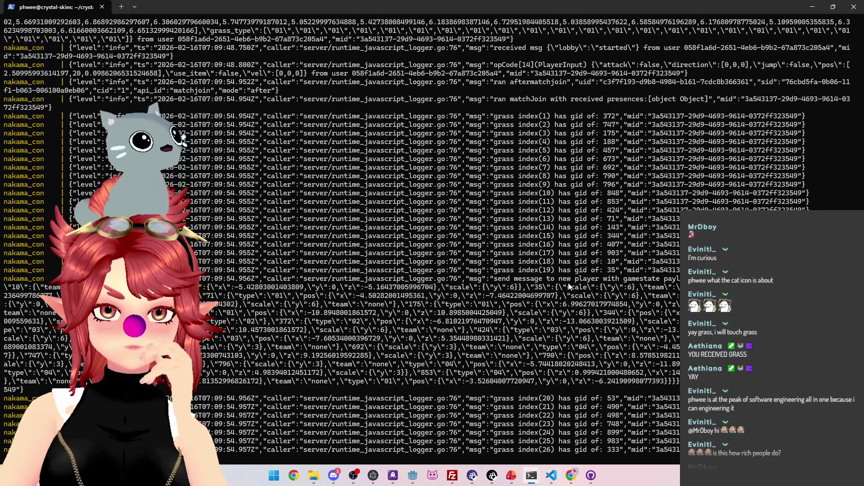
click(551, 476)
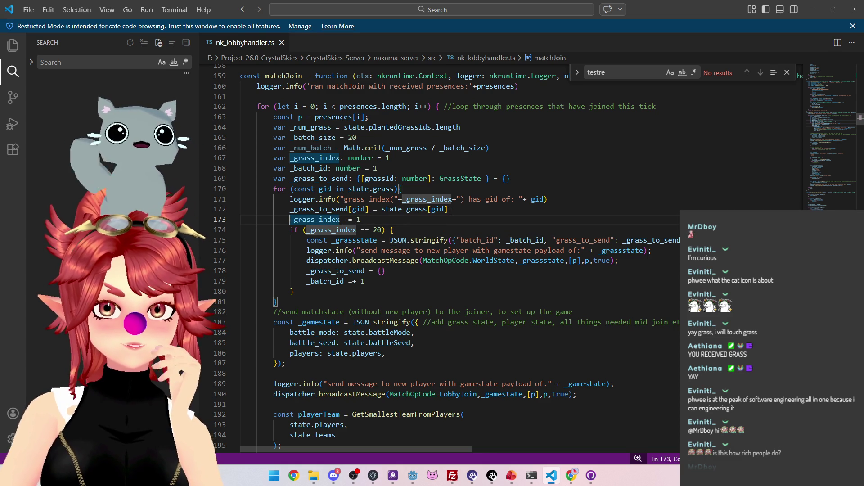
mouse_move(532, 476)
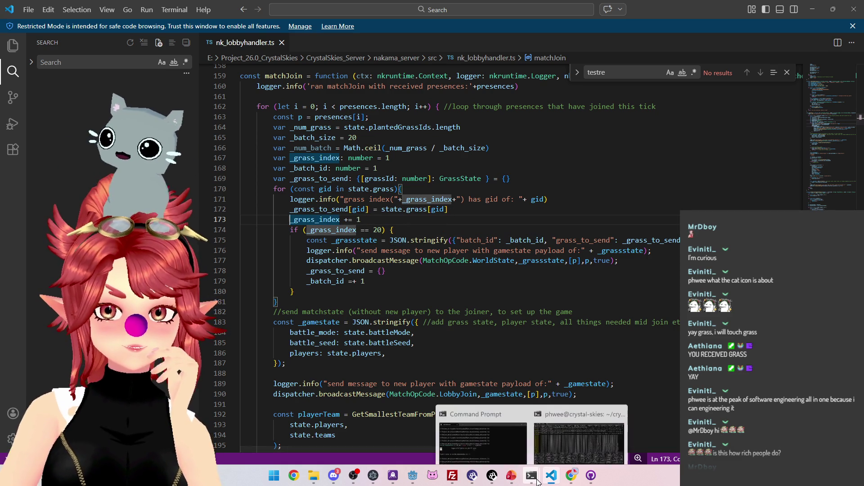
mouse_move(555, 450)
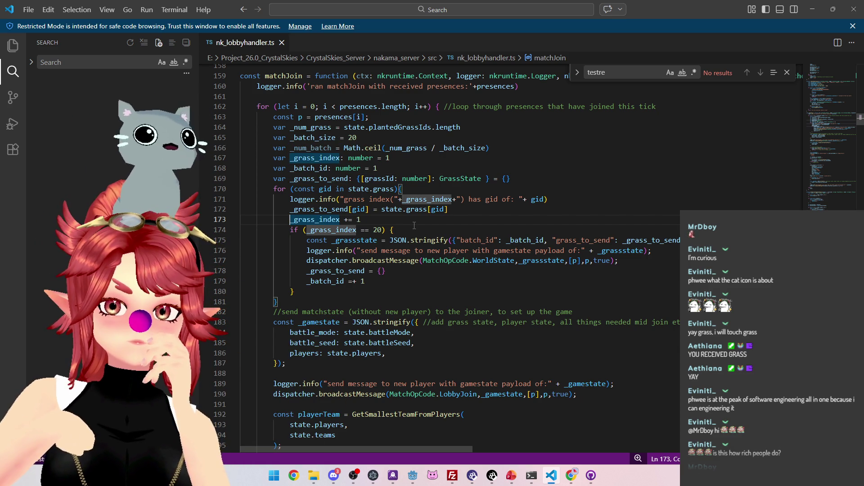
click(562, 428)
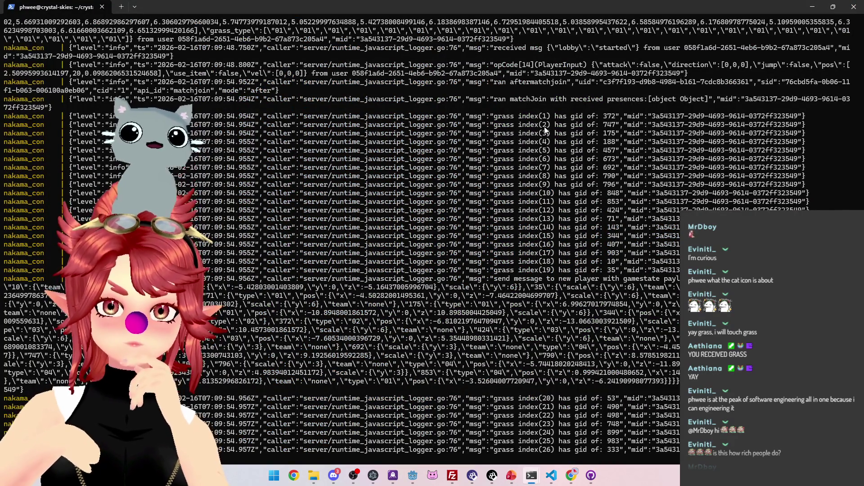
click(411, 478)
click(552, 476)
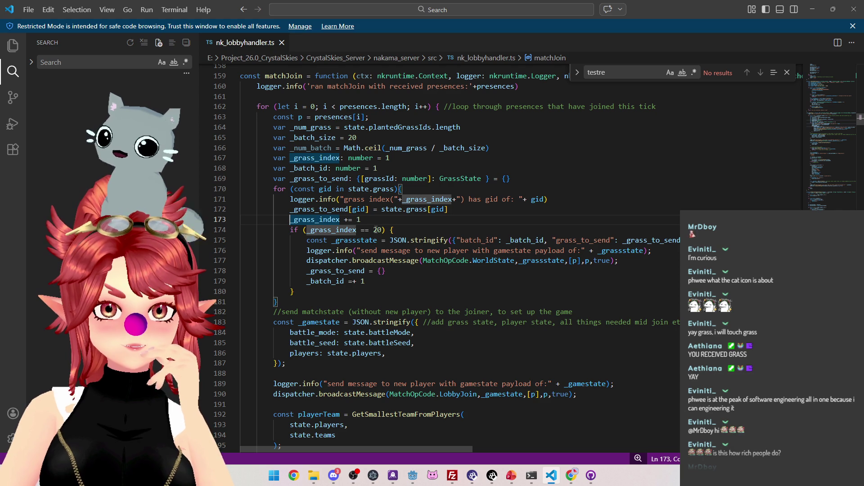
Change _grass_index's starting value from 1 to 0 and save nk_lobbyhandler.ts
double_click(387, 158)
text(0)
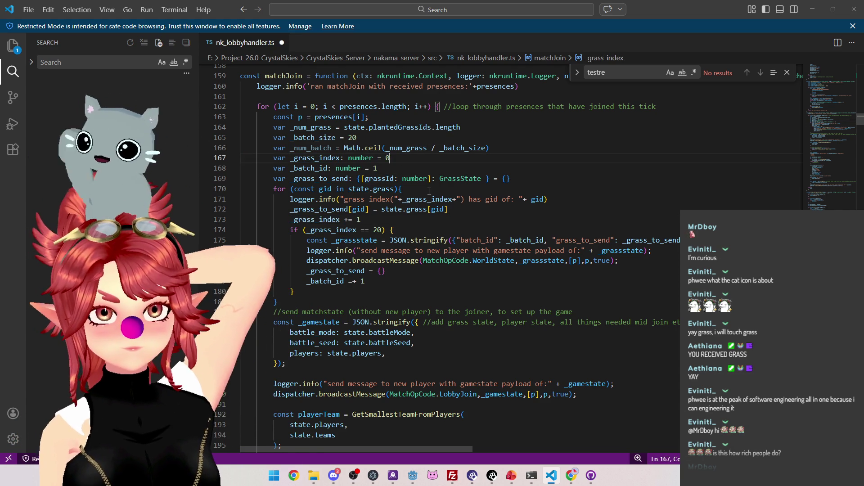
key(ctrl+s)
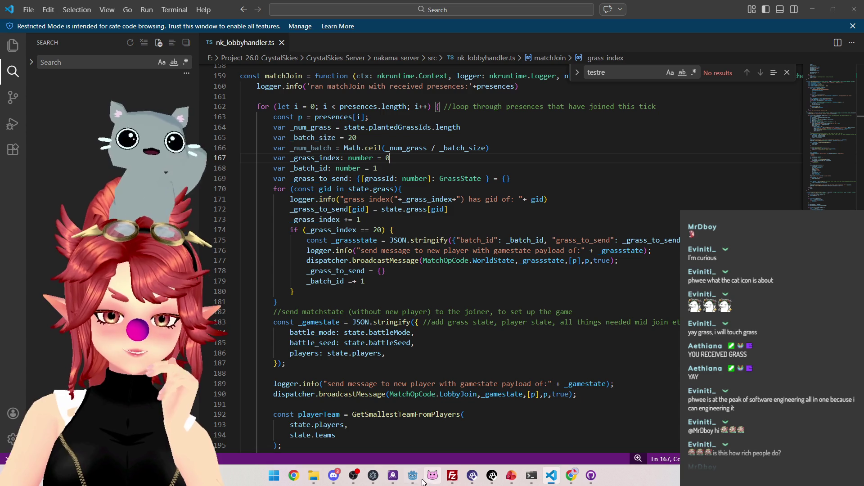
Add a '_grass_index = 0' reset after the _batch_id increment and save
mouse_move(421, 479)
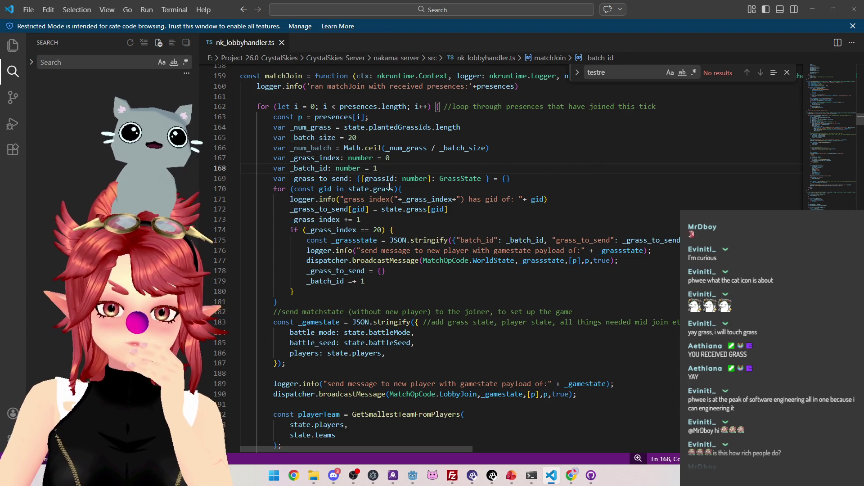
mouse_move(390, 185)
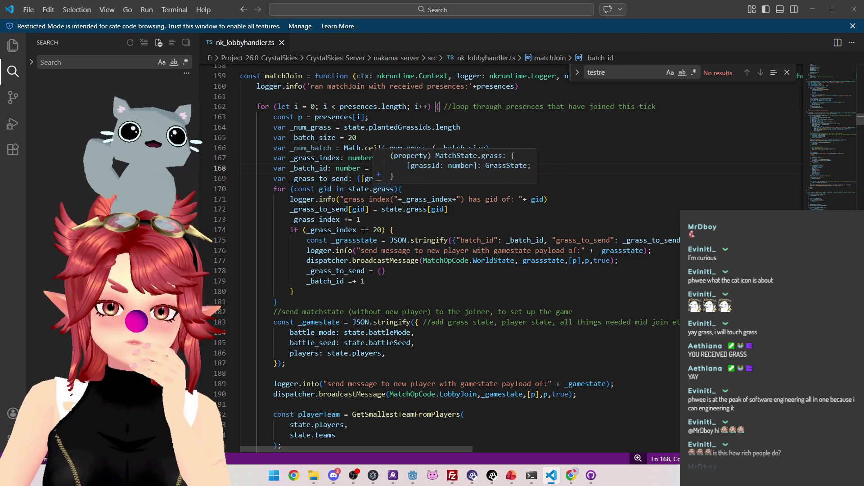
double_click(290, 221)
key(ctrl+c)
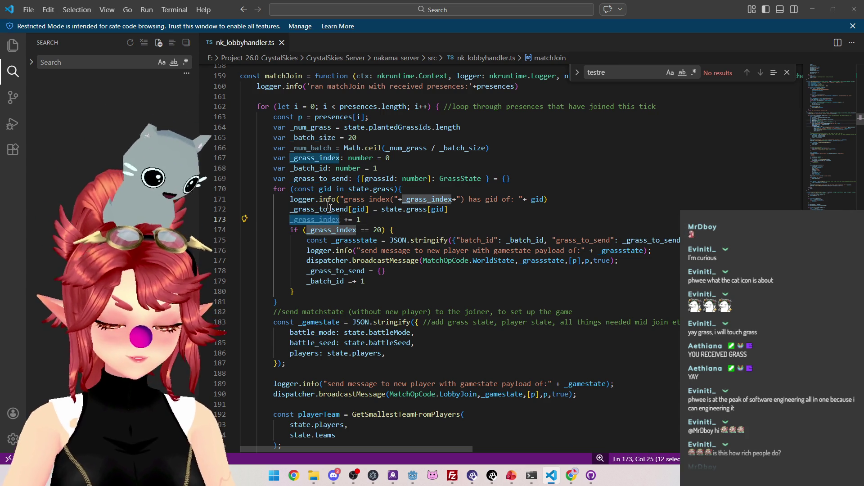
click(376, 282)
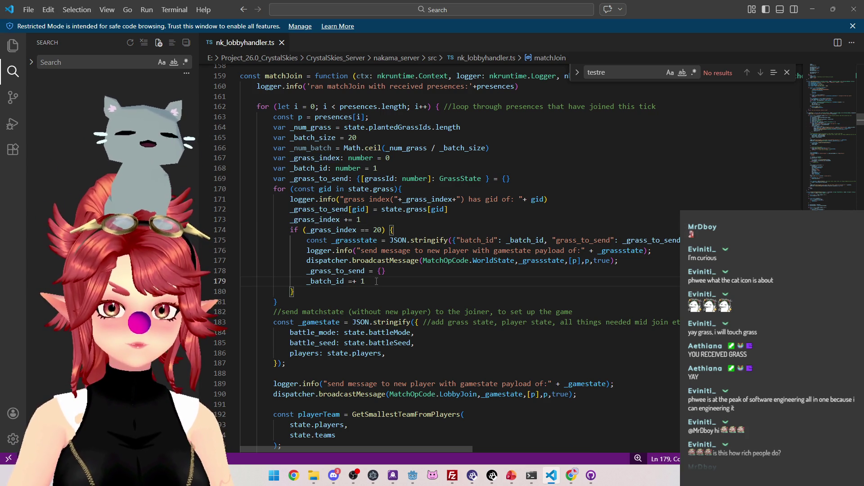
key(Return)
key(ctrl+v)
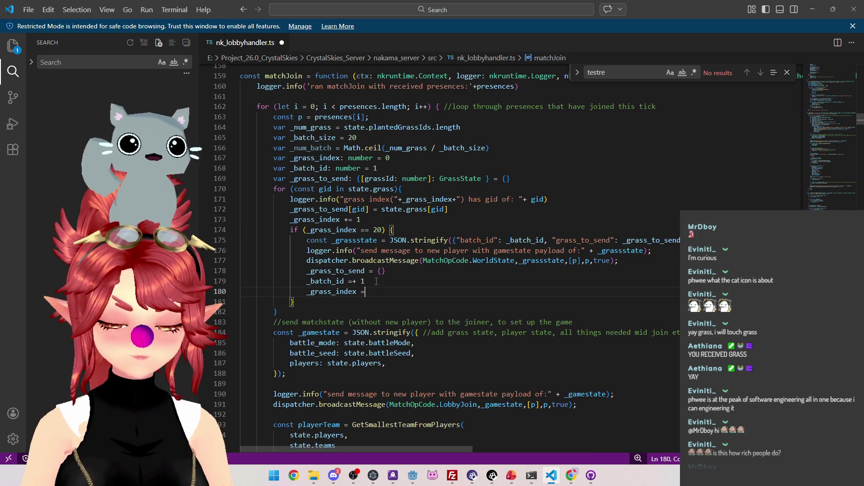
key(ctrl+s)
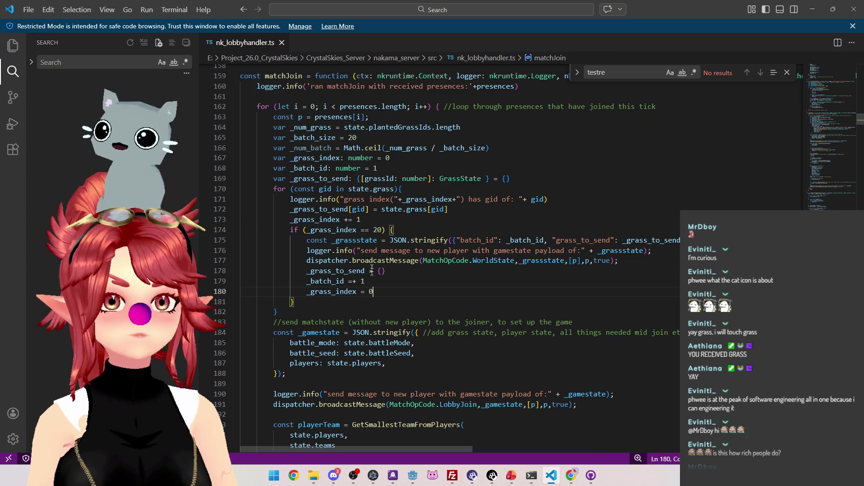
click(531, 475)
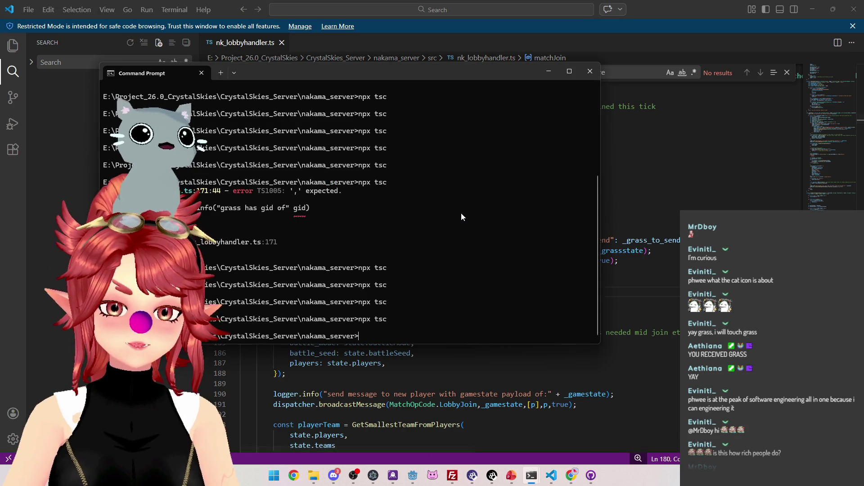
Recompile the server TypeScript by rerunning the previous compile command
key(Up)
key(Return)
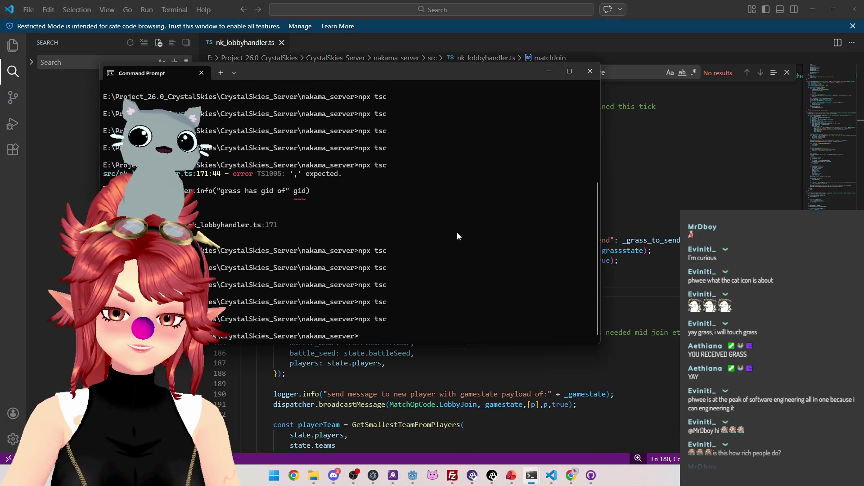
drag(450, 77, 470, 73)
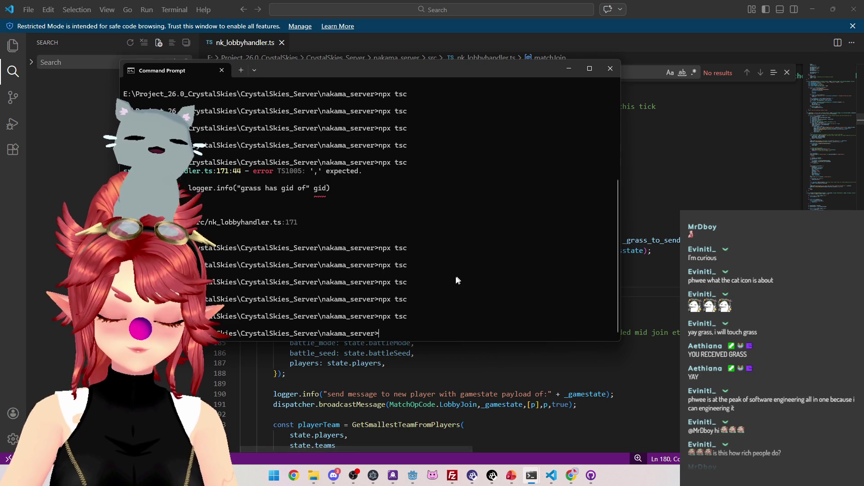
In FileZilla, delete the remote index.js and upload the freshly compiled local copy
click(452, 476)
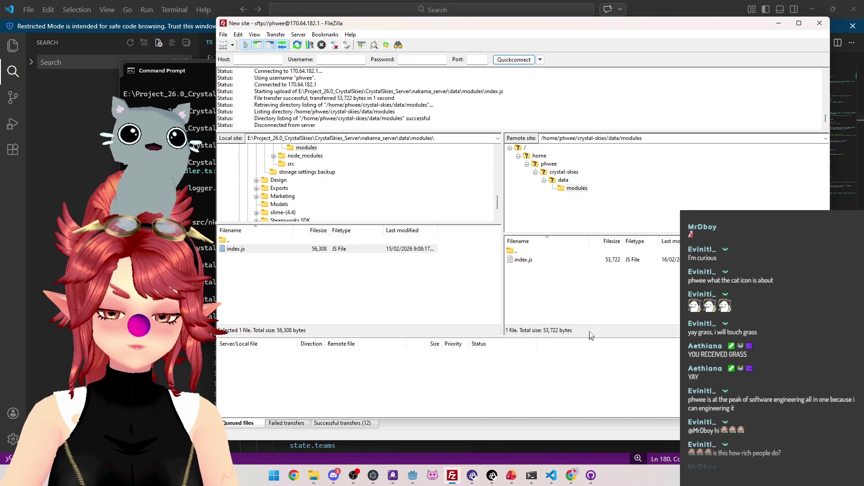
click(545, 261)
key(Delete)
click(541, 230)
drag(236, 249, 555, 268)
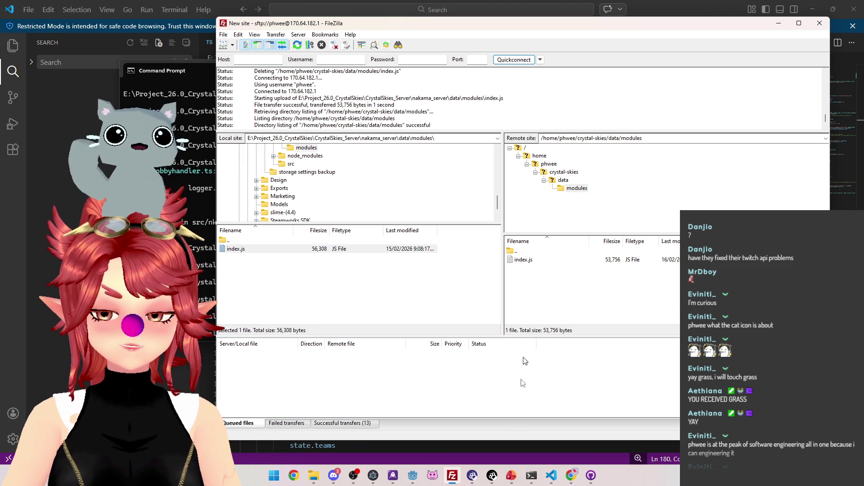
click(417, 481)
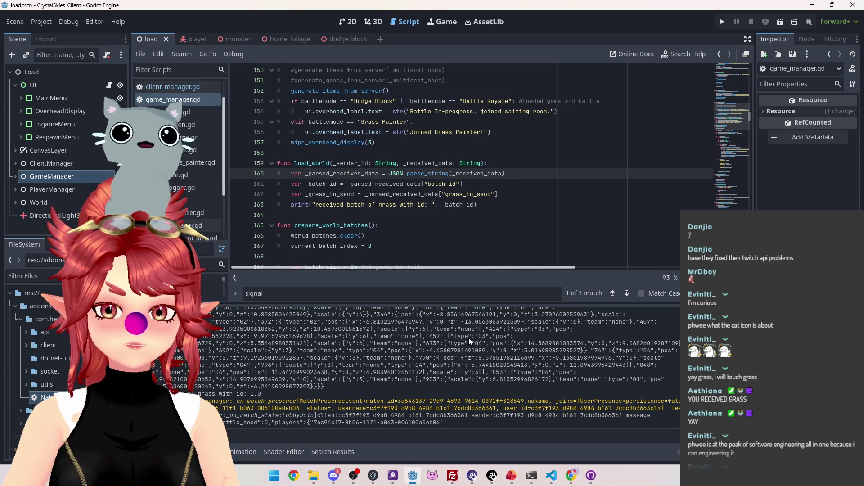
Save the scene, run the game, and host a lobby named 'asdd' under a display name
click(721, 24)
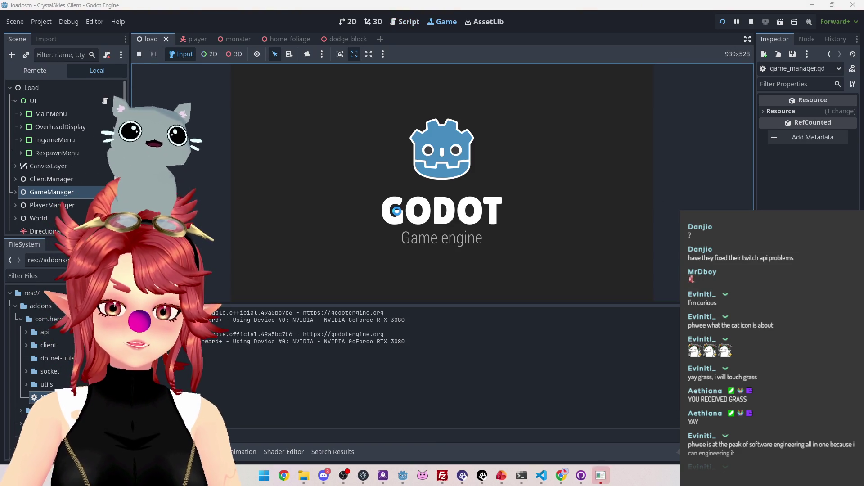
text(Phwee)
key(Tab)
key(Tab)
text(asdd)
click(499, 273)
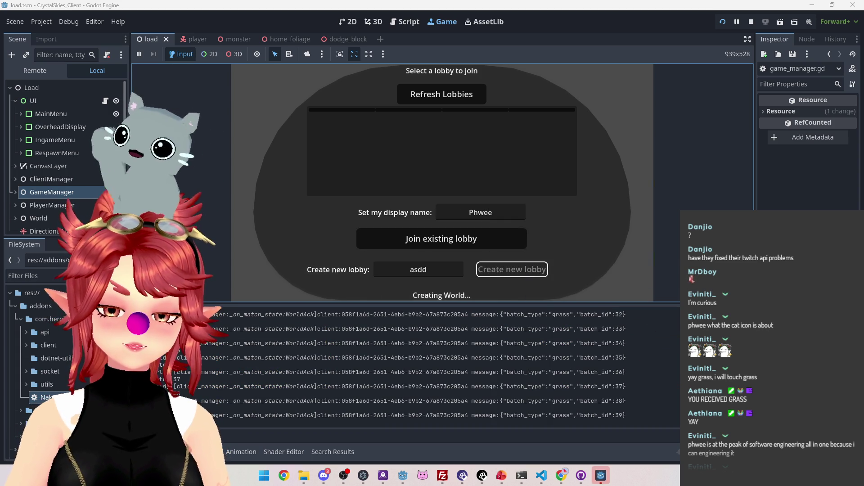
key(Escape)
From the second client, refresh lobbies, select 'asdd', enter a second display name and join
click(347, 144)
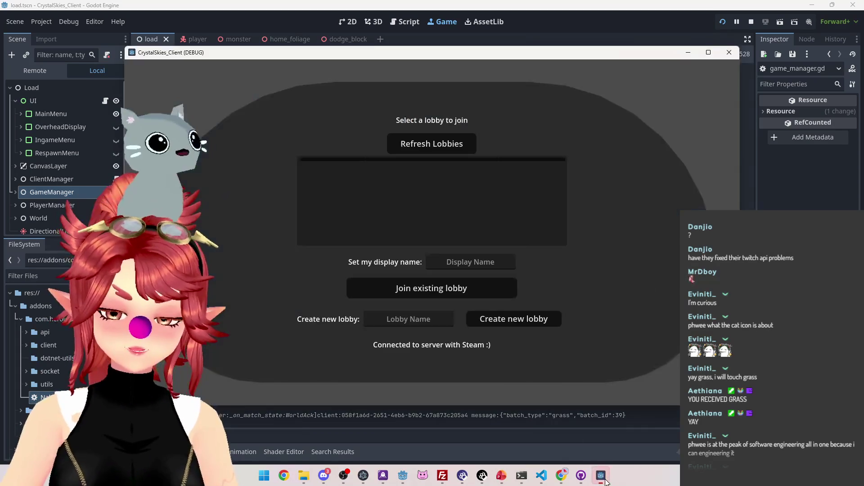
click(433, 143)
click(427, 179)
click(467, 260)
text(Phwee2)
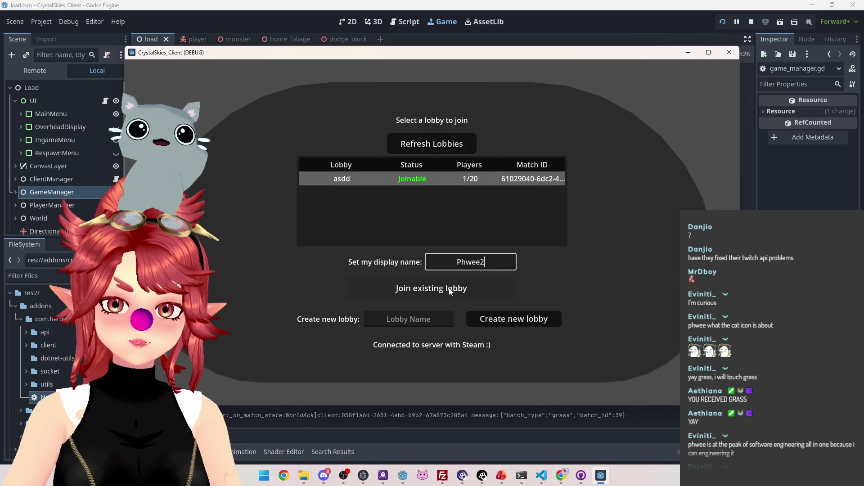
click(452, 285)
Rerun the game with F5 and host a new lobby named 'asddd'
key(F5)
click(473, 212)
text(Phwee)
click(418, 269)
text(asddd)
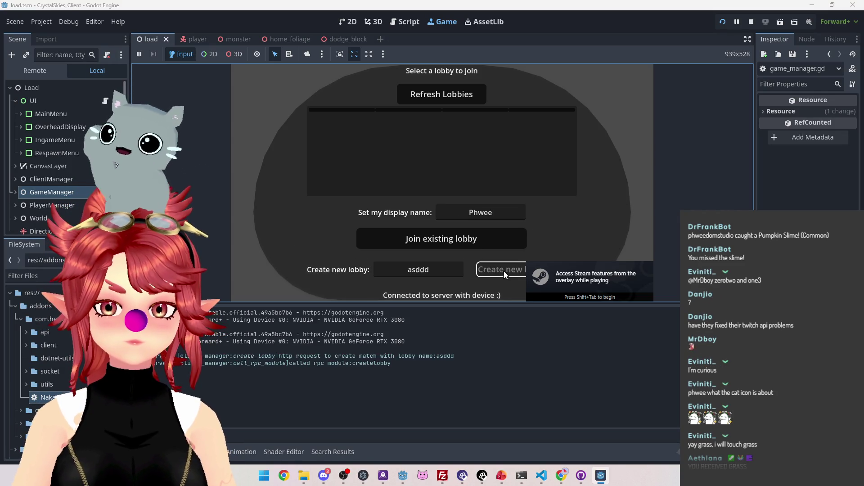
click(501, 270)
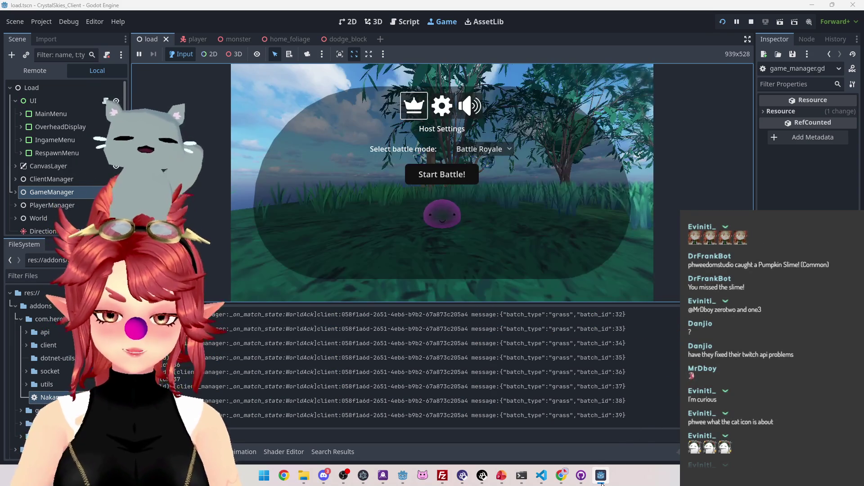
From the second game window, enter a second display name, refresh lobbies and join 'asddd'
mouse_move(594, 480)
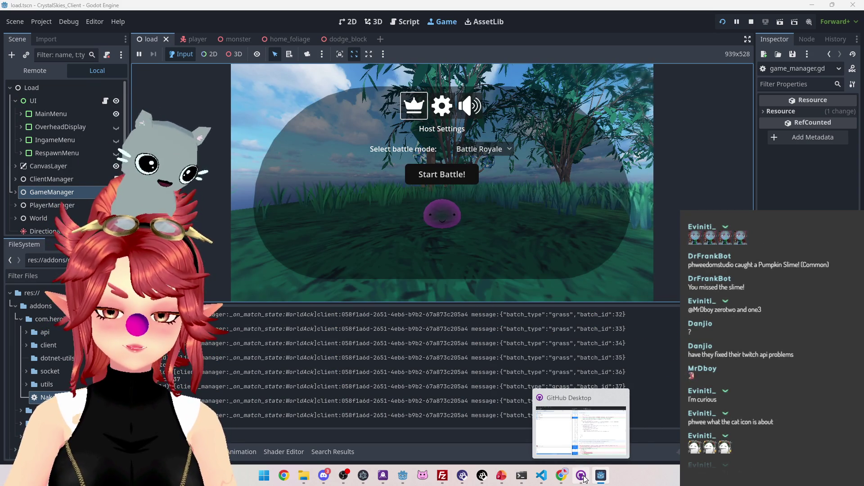
mouse_move(593, 478)
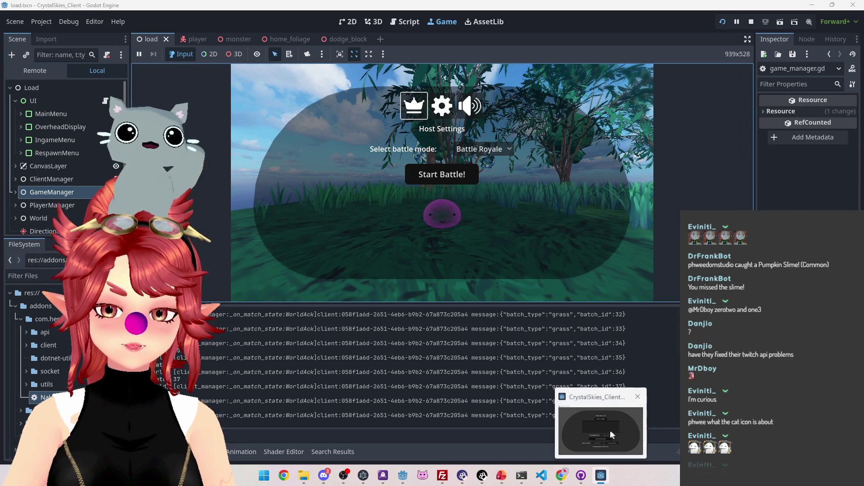
click(601, 430)
click(471, 263)
text(Phwee2)
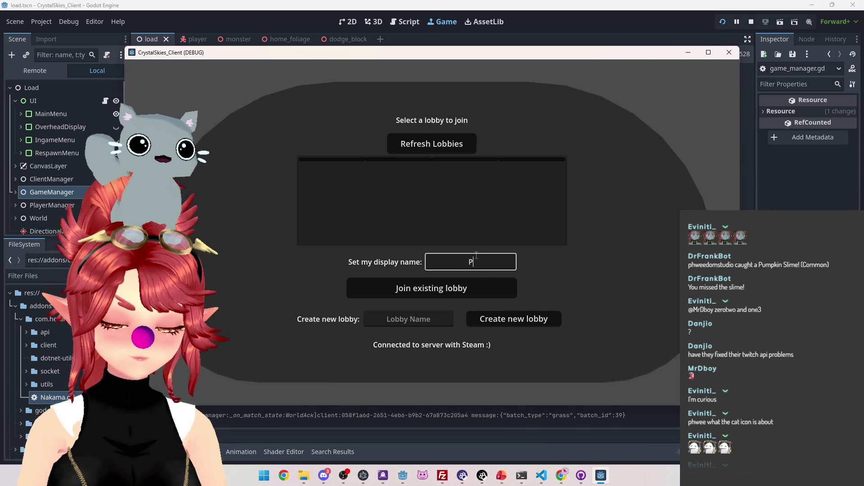
click(431, 142)
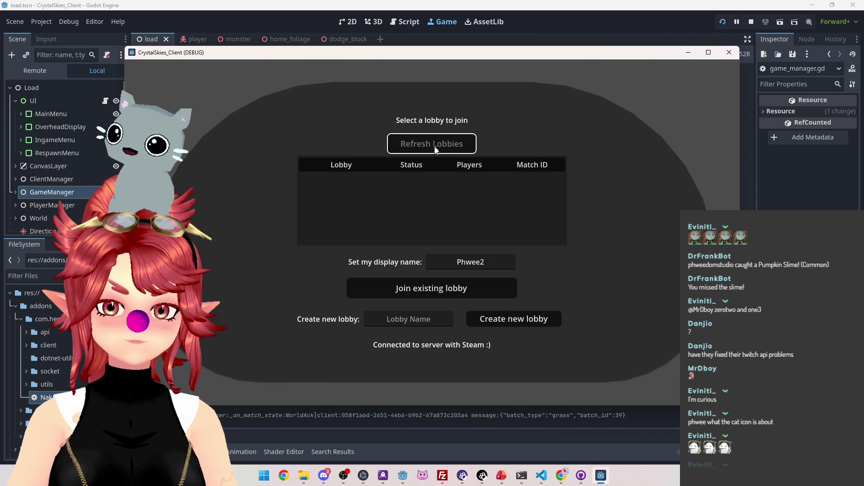
click(454, 282)
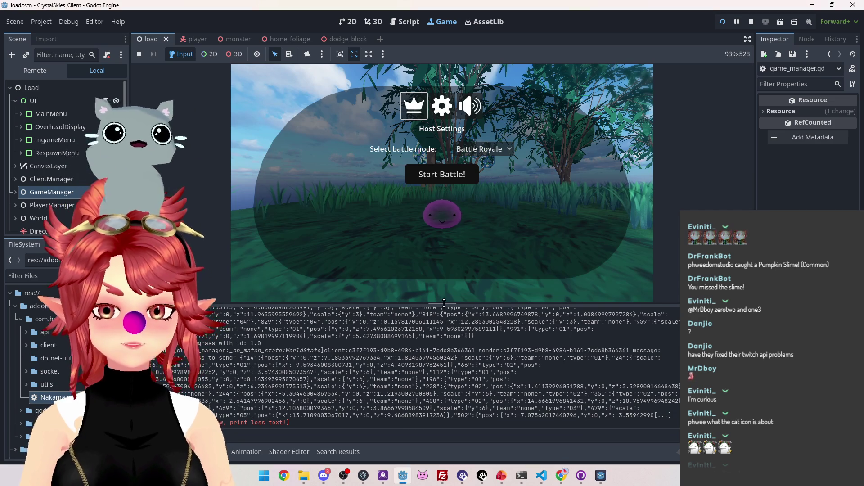
Enlarge the output log, inspect the received grass batch lines, and stop the game
drag(456, 270, 458, 90)
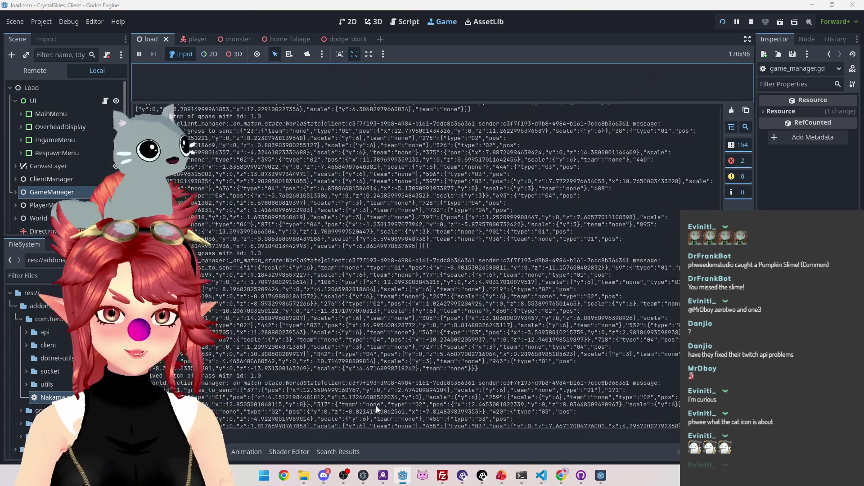
drag(170, 376, 251, 376)
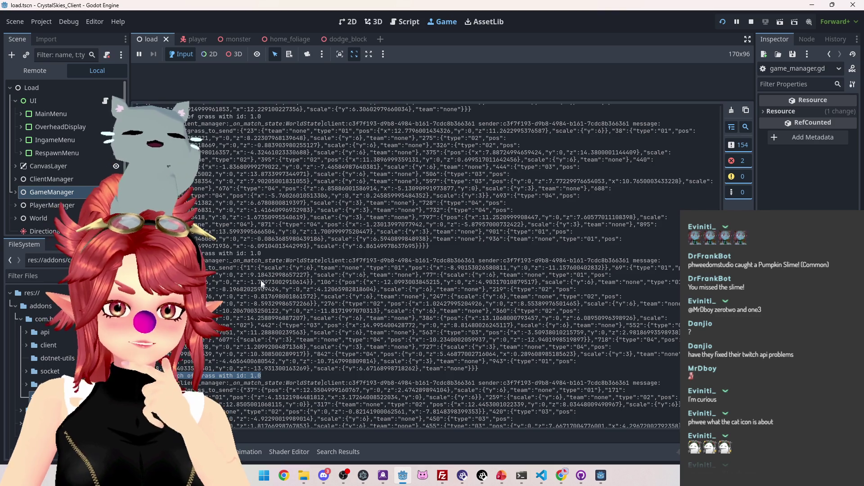
drag(190, 246, 261, 254)
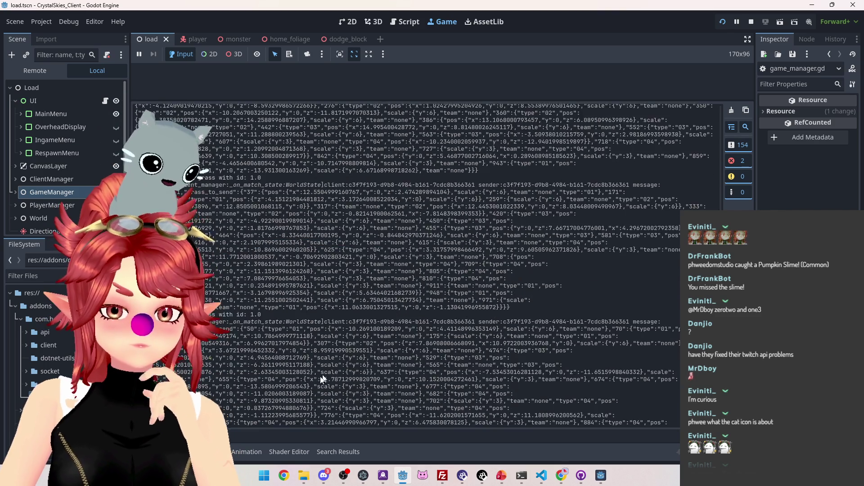
click(751, 22)
Fix the batch id increment on line 179 from '=+' to '+=' in the server code
click(559, 480)
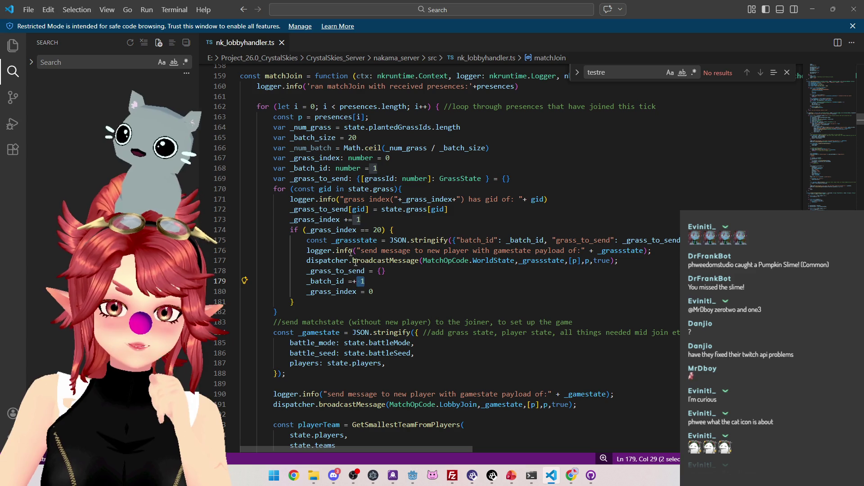
click(353, 282)
key(BackSpace)
key(Right)
text(=)
click(412, 283)
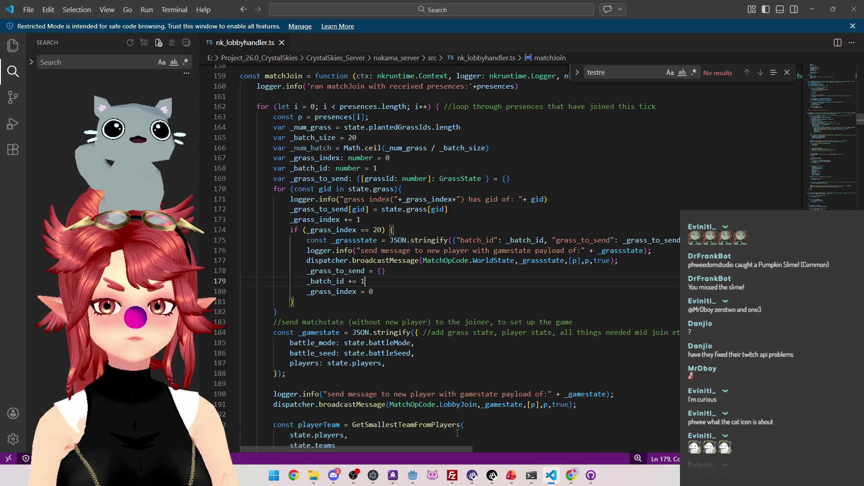
key(alt+Tab)
scroll(405, 185, up, 3)
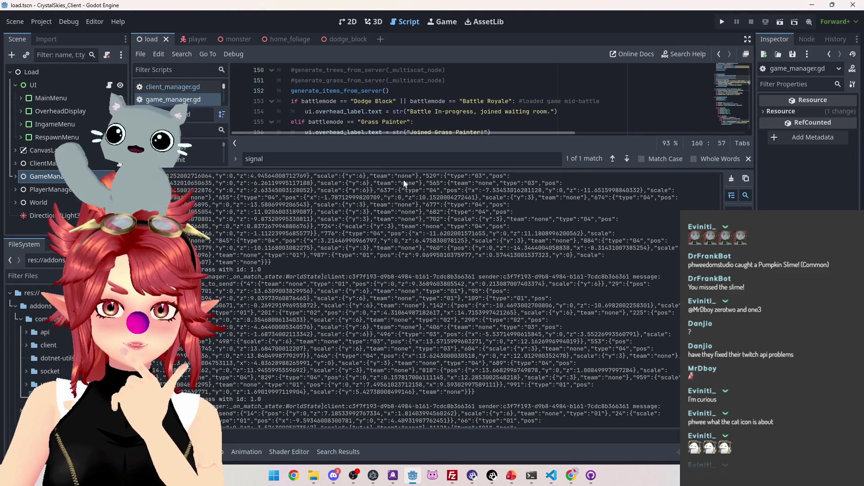
Comment out the WorldState log line on line 267 of client_manager.gd with '#'
drag(401, 168, 401, 256)
scroll(404, 342, up, 3)
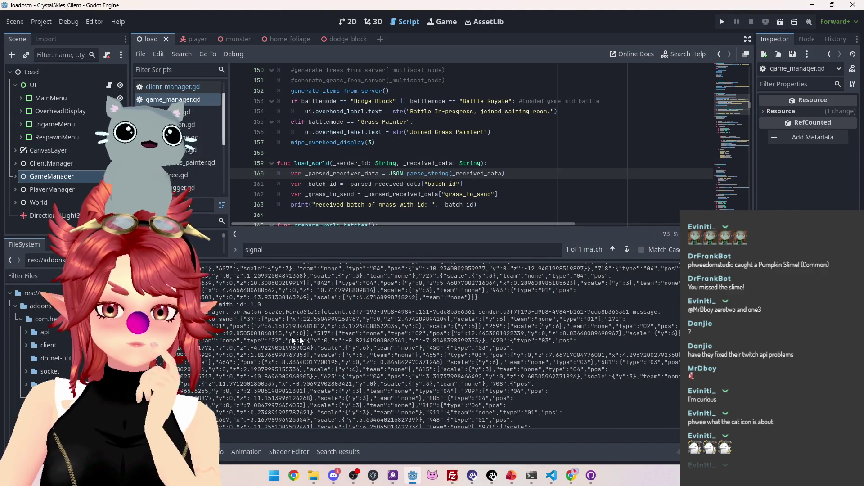
click(175, 87)
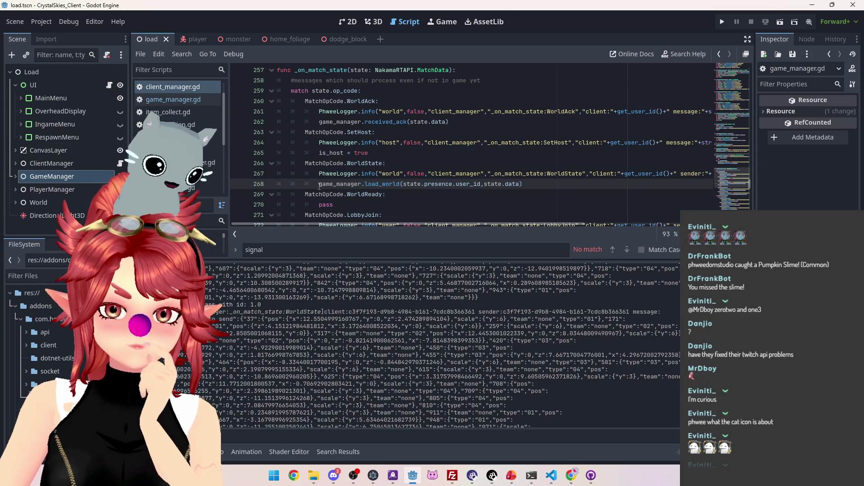
click(319, 174)
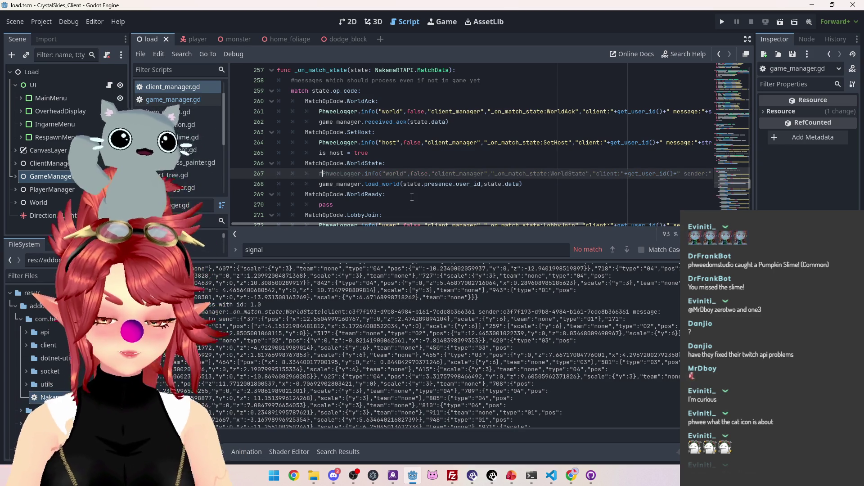
text(#)
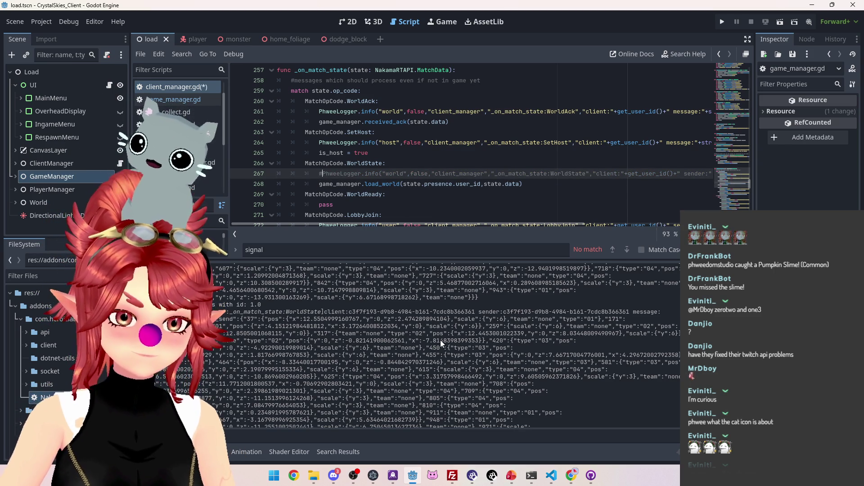
Save the script, switch to game_manager.gd, and run the project again
click(385, 143)
key(ctrl+s)
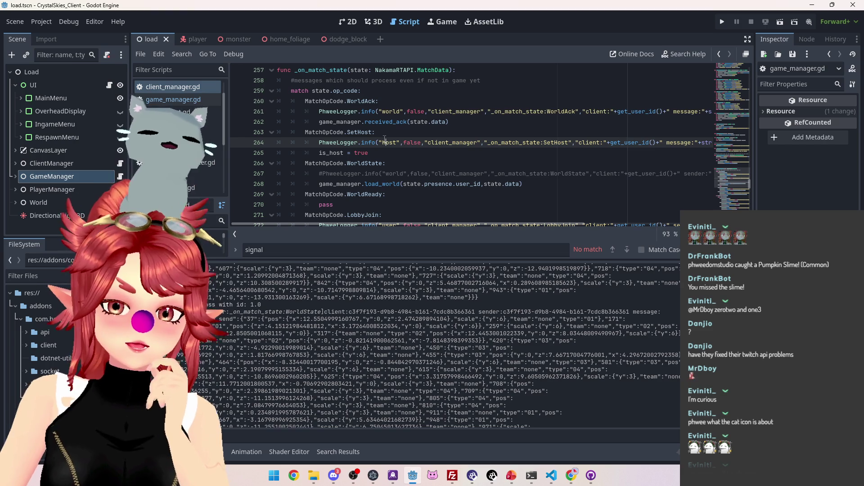
click(184, 101)
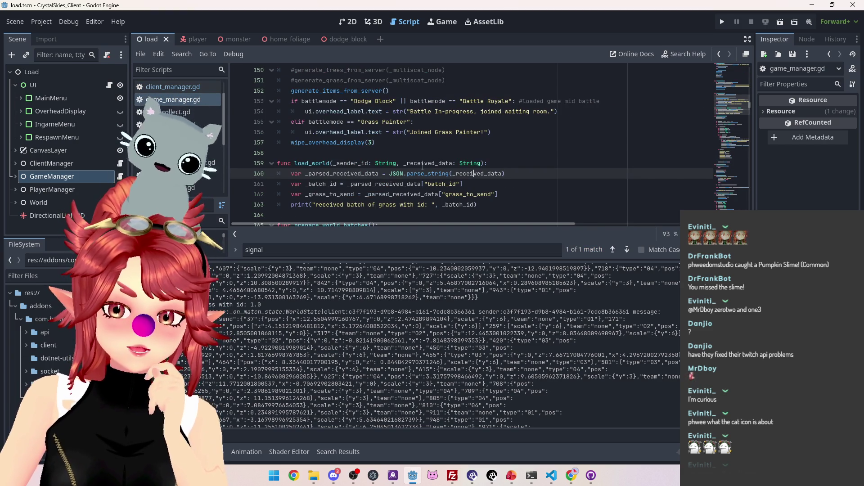
click(722, 24)
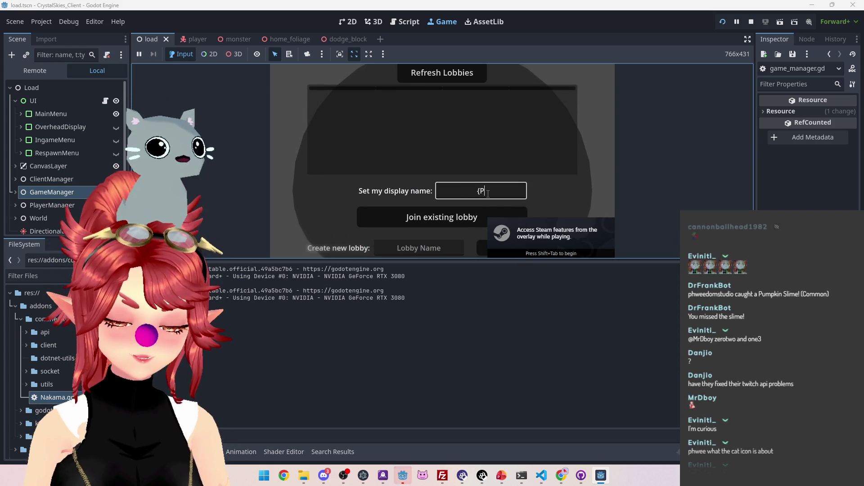
Enter a display name and create a new lobby named 'asddd'
text(Phwee)
click(459, 251)
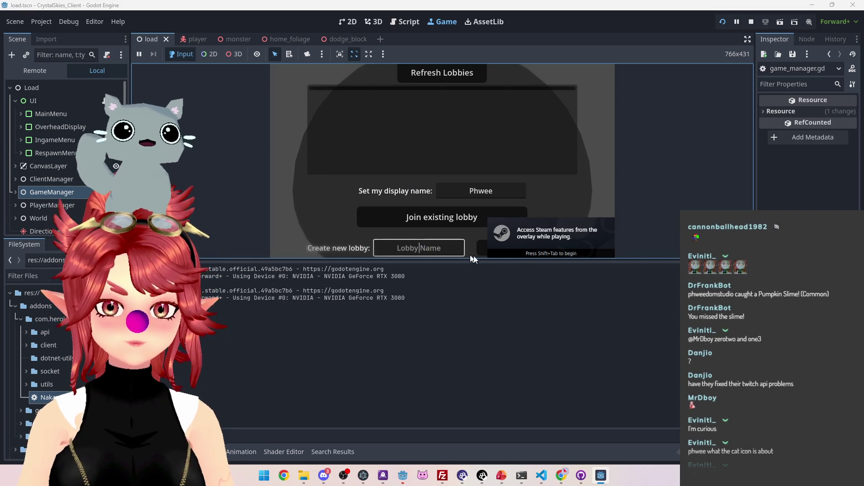
text(asddd)
click(482, 247)
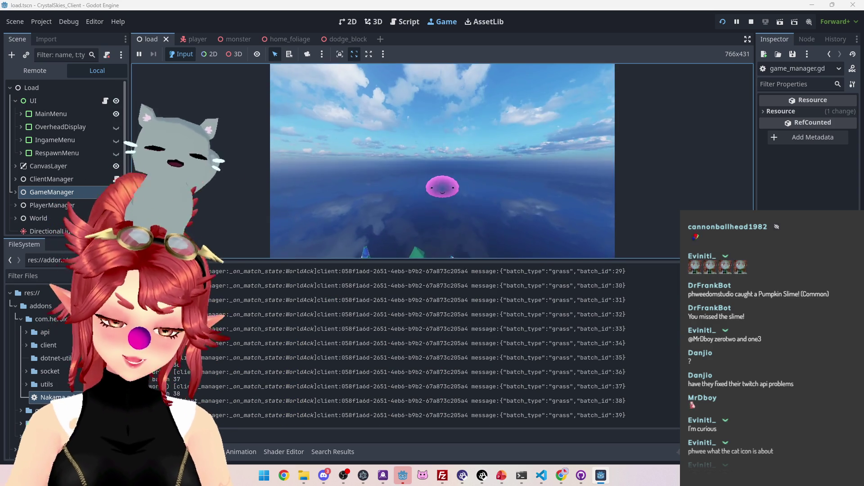
From the second game window, refresh lobbies and join 'asddd', then watch the editor log
click(603, 477)
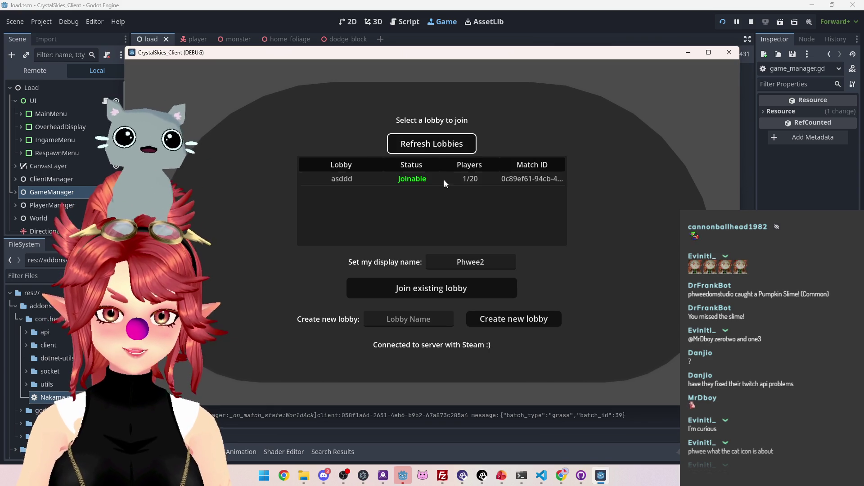
click(445, 180)
click(440, 288)
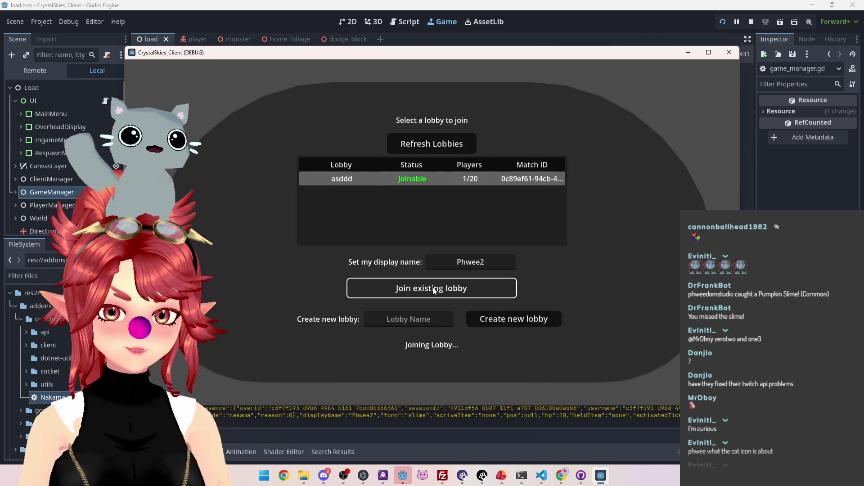
click(477, 415)
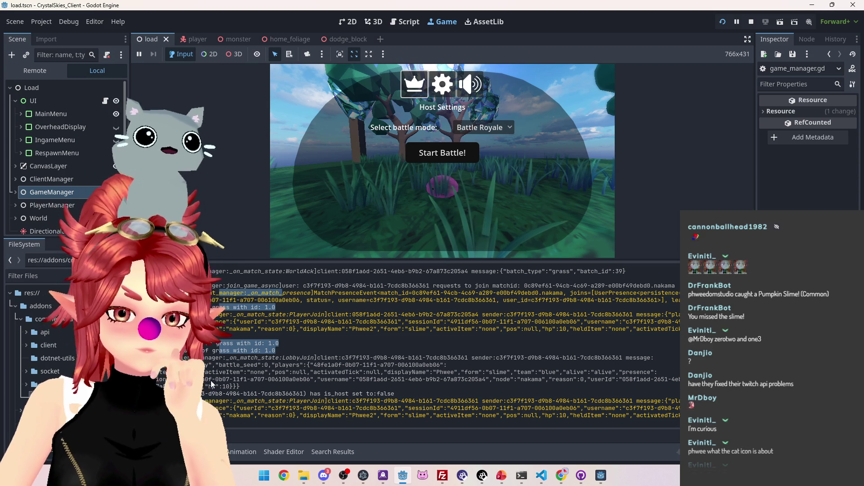
Stop the running game and switch to the server code in VS Code
click(752, 21)
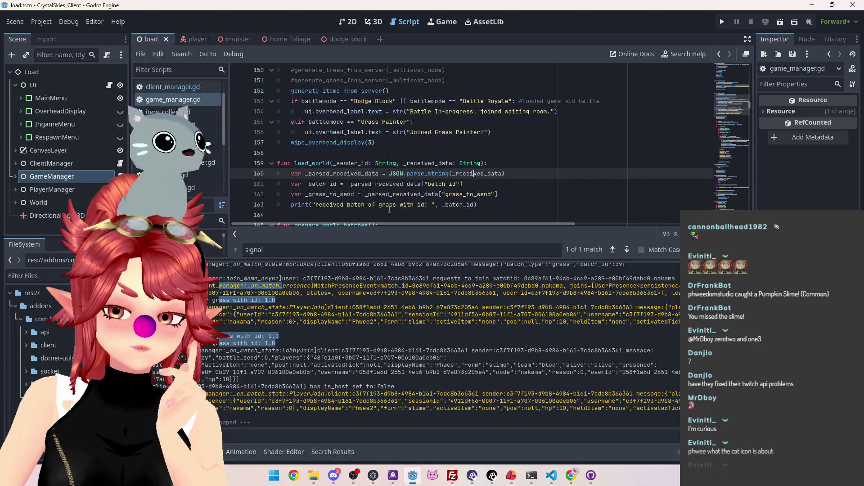
drag(397, 259, 391, 305)
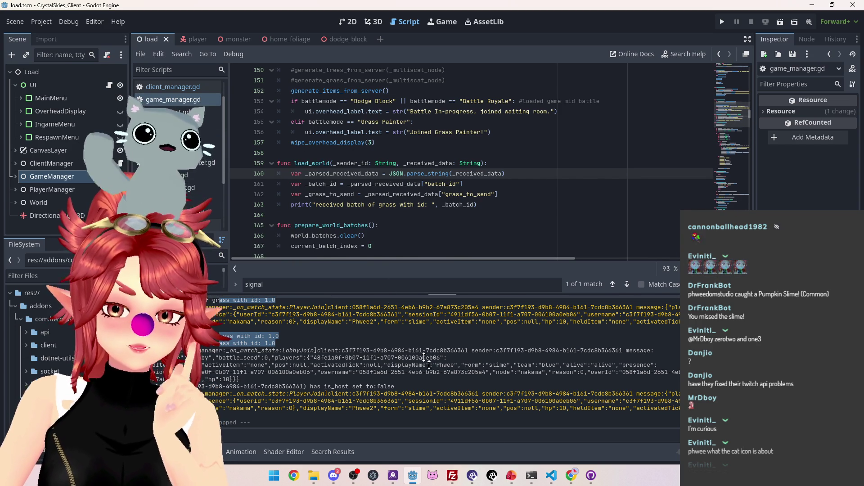
click(551, 475)
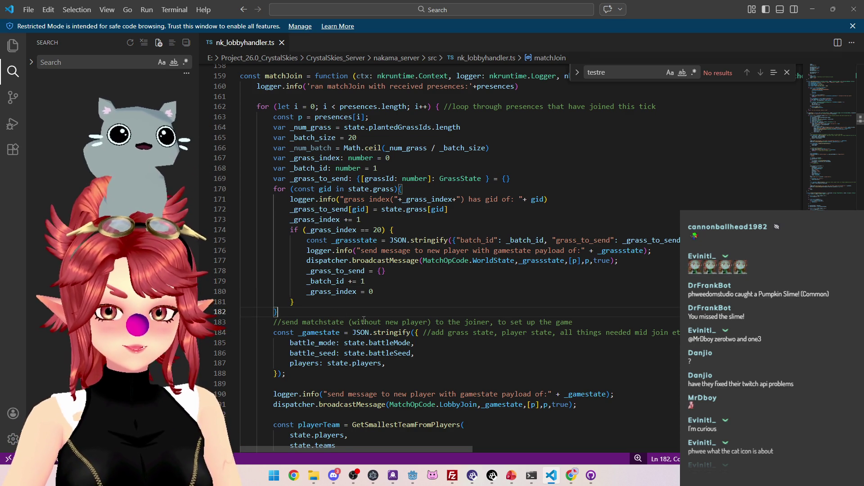
Add a blank line after the loop's closing brace on line 182 and inspect the LobbyJoin message below
key(Return)
scroll(364, 319, down, 3)
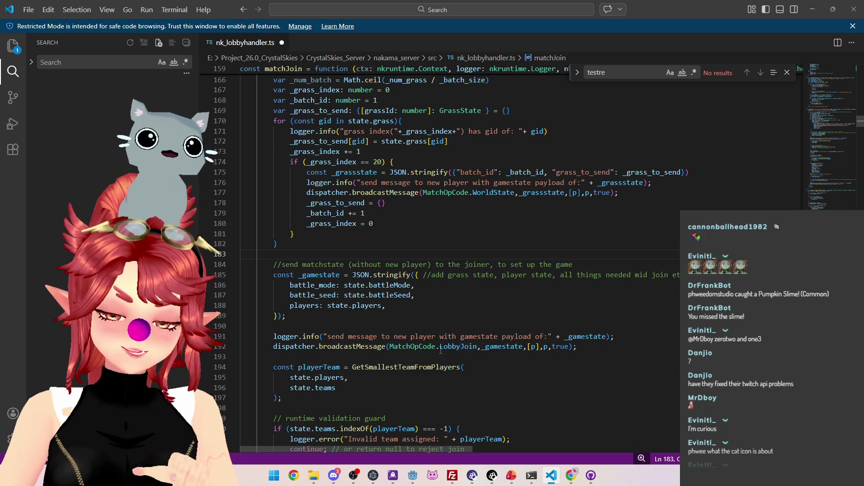
drag(441, 349, 458, 348)
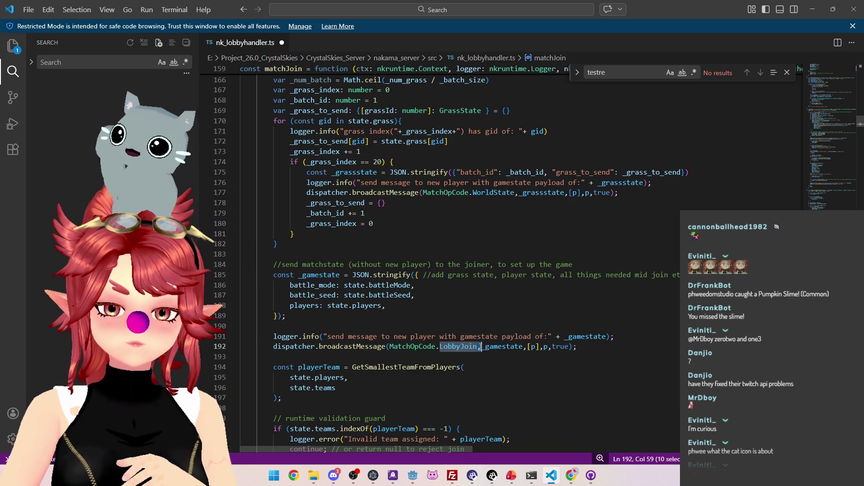
scroll(396, 301, up, 3)
scroll(397, 301, down, 4)
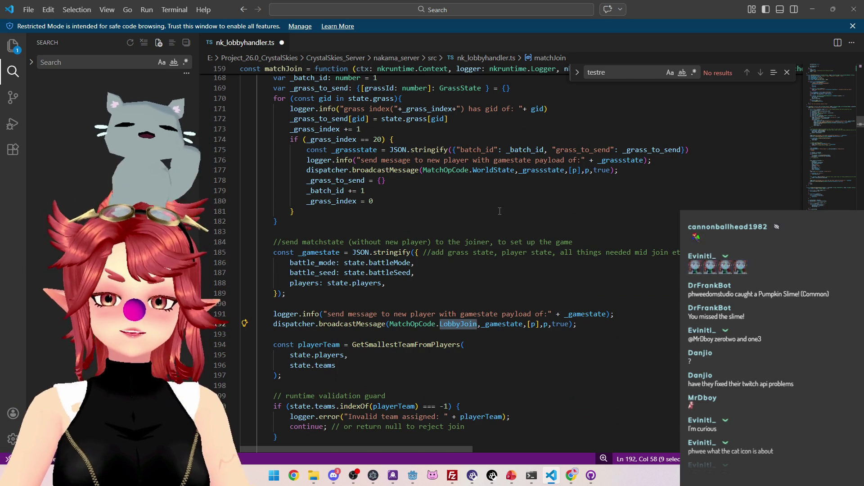
scroll(499, 211, up, 2)
scroll(495, 214, down, 1)
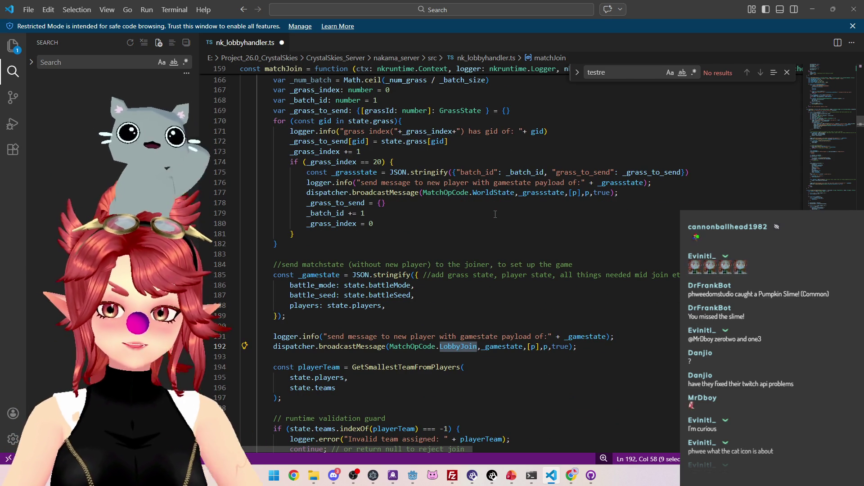
click(413, 476)
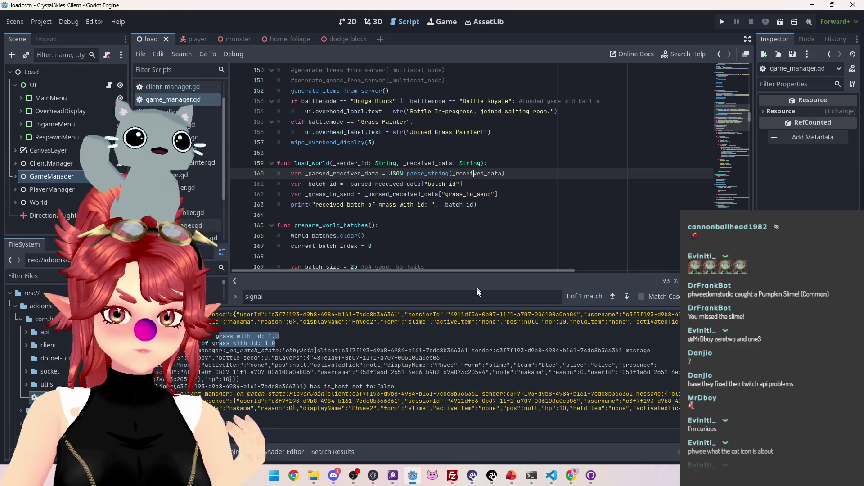
drag(469, 306, 469, 344)
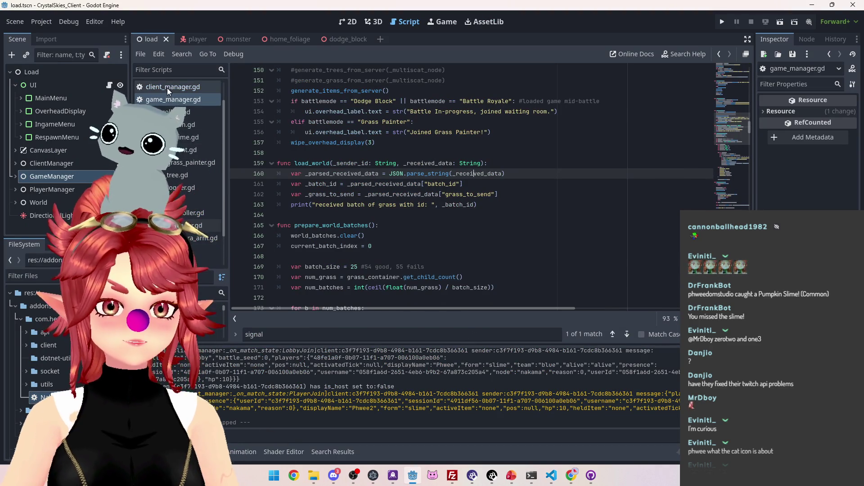
click(168, 88)
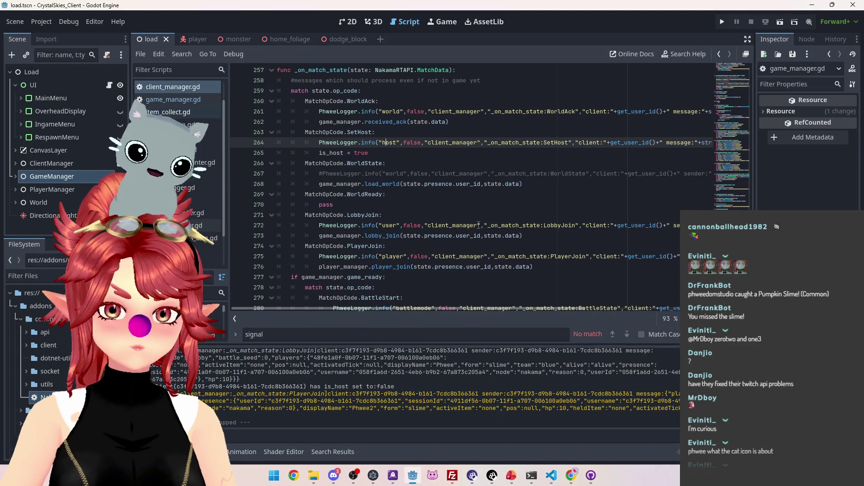
ctrl+click(365, 240)
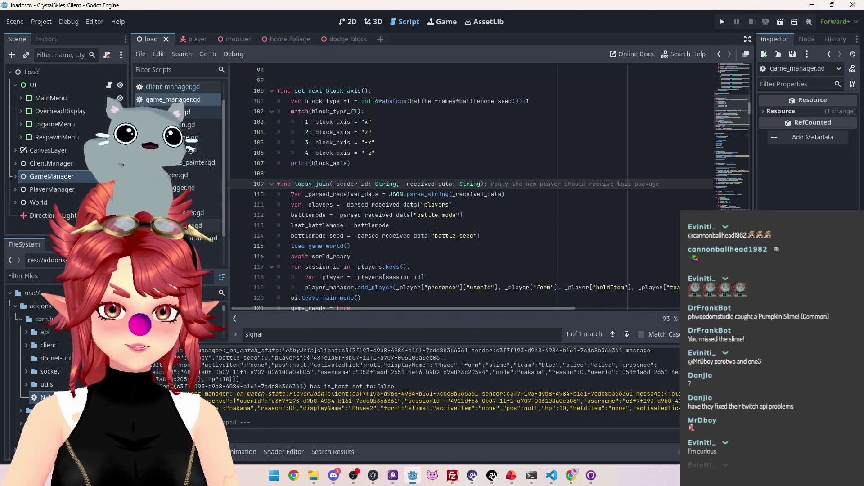
click(292, 194)
key(Return)
key(Up)
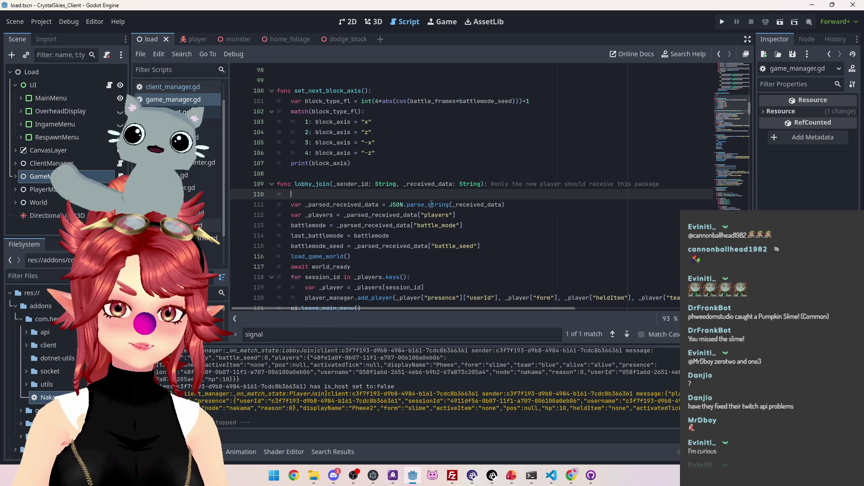
scroll(431, 157, down, 4)
scroll(319, 134, up, 2)
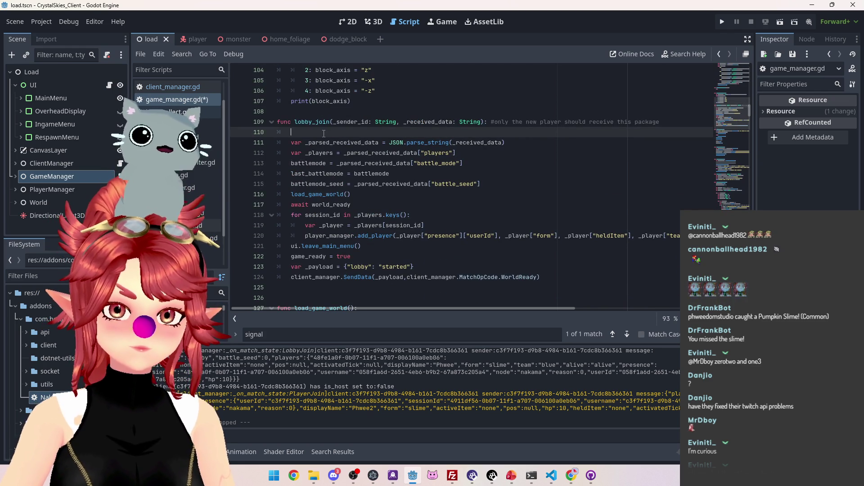
ctrl+click(333, 196)
ctrl+click(332, 204)
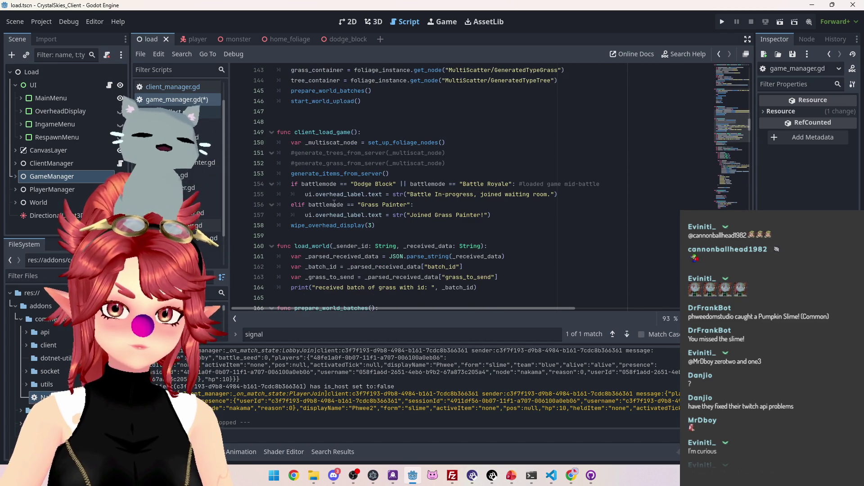
key(alt+Left)
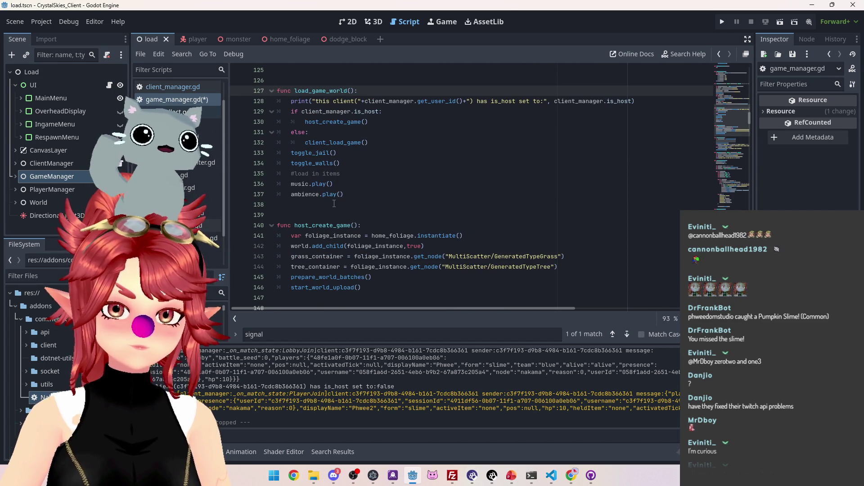
scroll(334, 203, down, 7)
scroll(334, 204, up, 10)
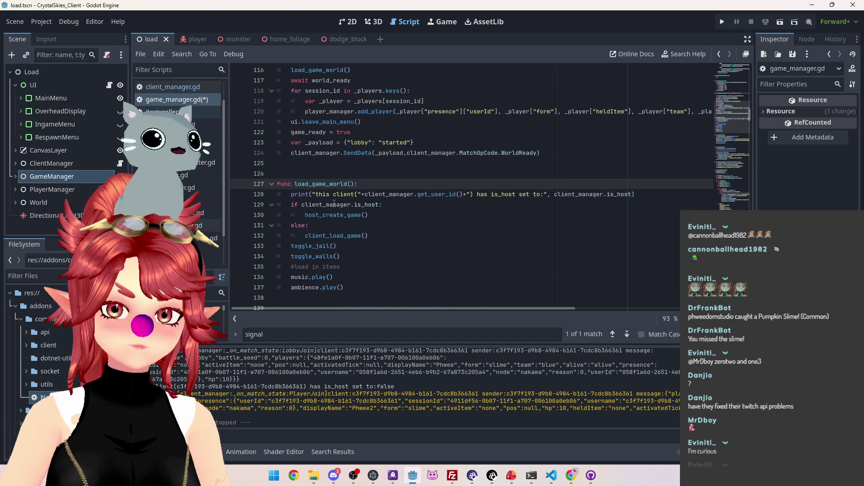
scroll(378, 193, up, 3)
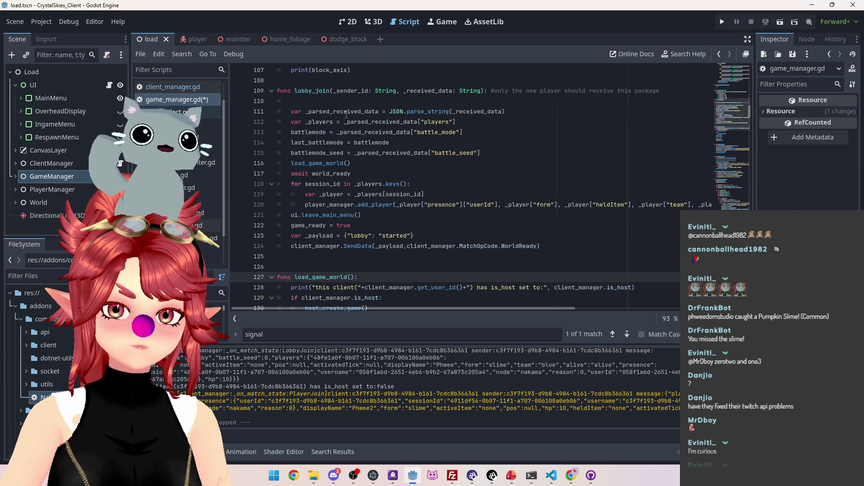
scroll(355, 201, down, 3)
scroll(354, 200, down, 1)
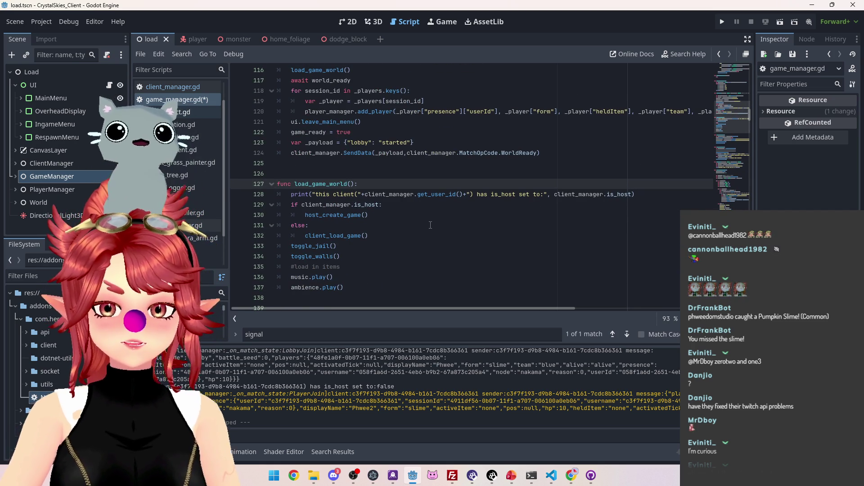
scroll(382, 225, down, 4)
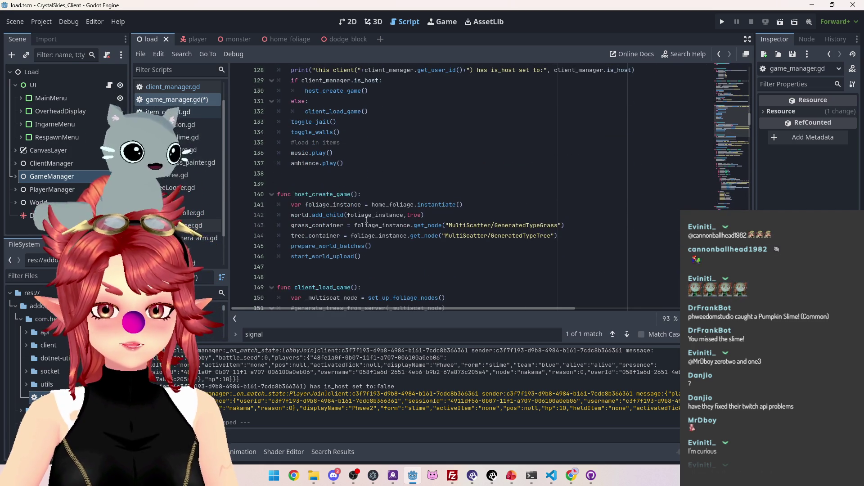
scroll(366, 216, down, 4)
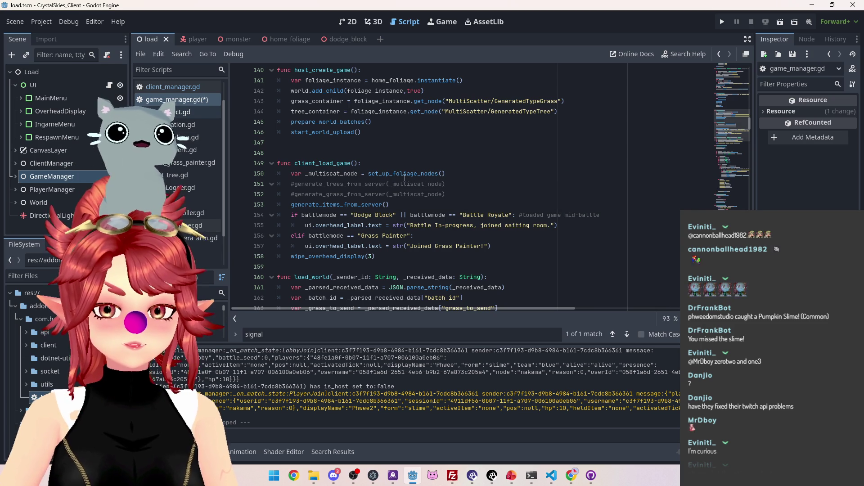
ctrl+click(405, 174)
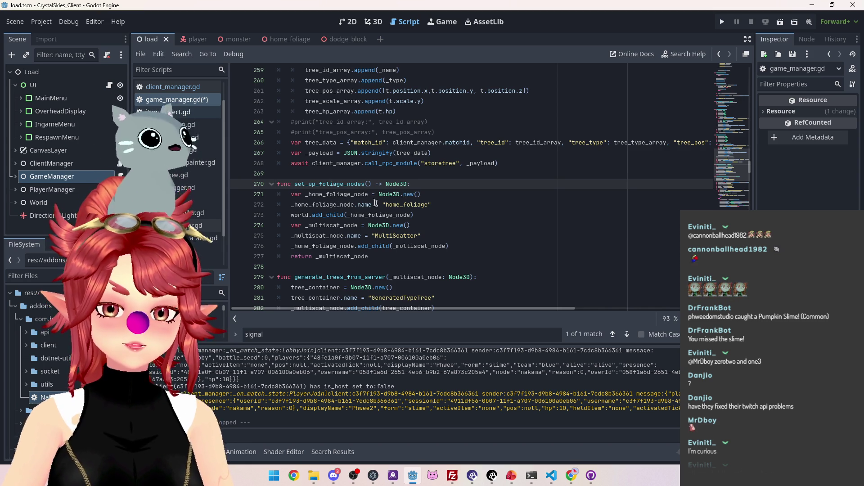
mouse_move(356, 219)
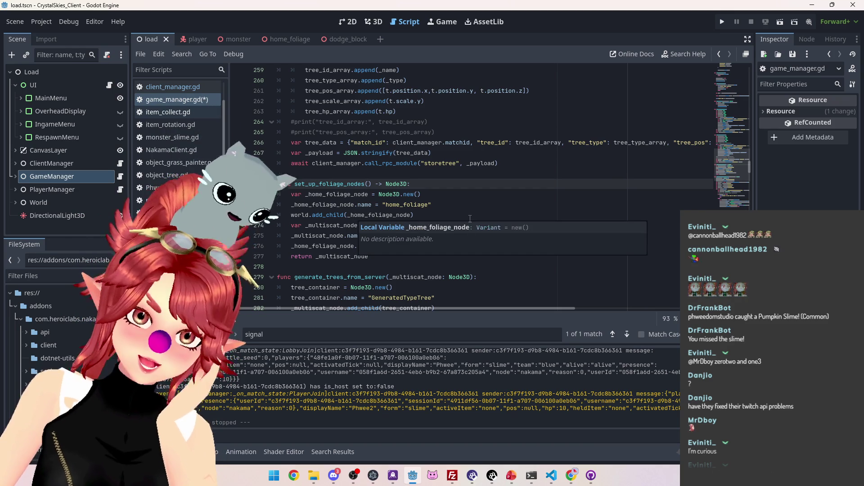
click(181, 102)
key(Up)
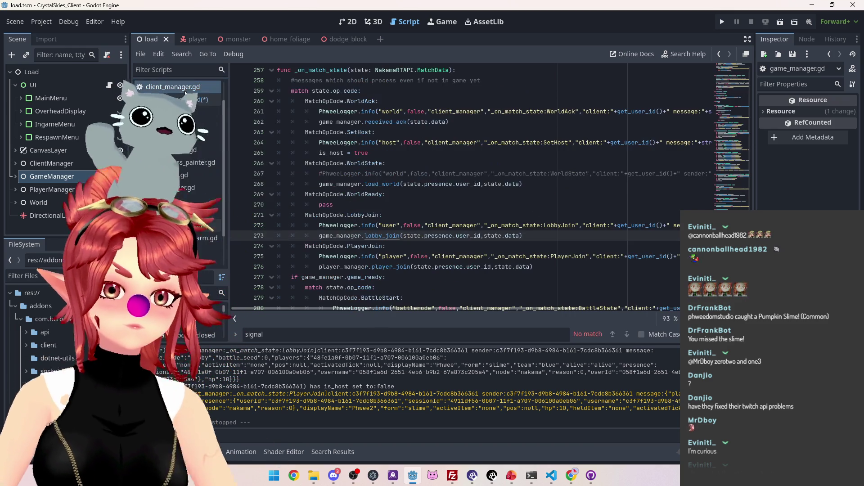
ctrl+click(388, 237)
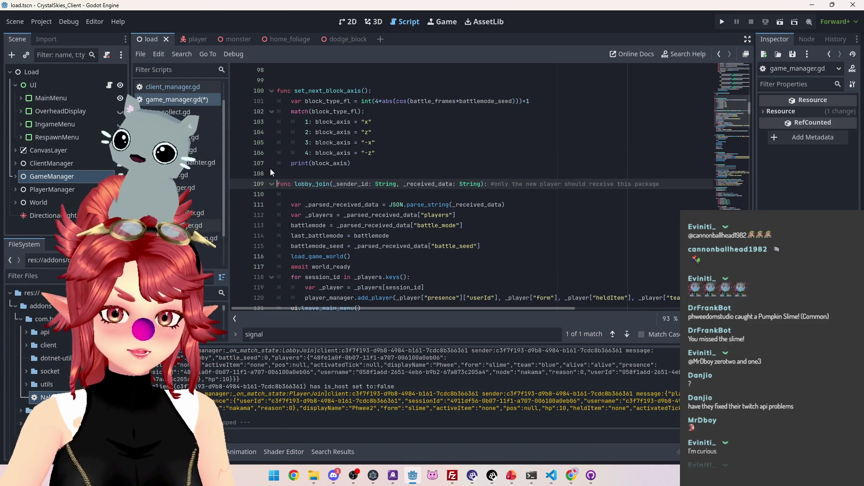
scroll(356, 188, down, 2)
click(325, 133)
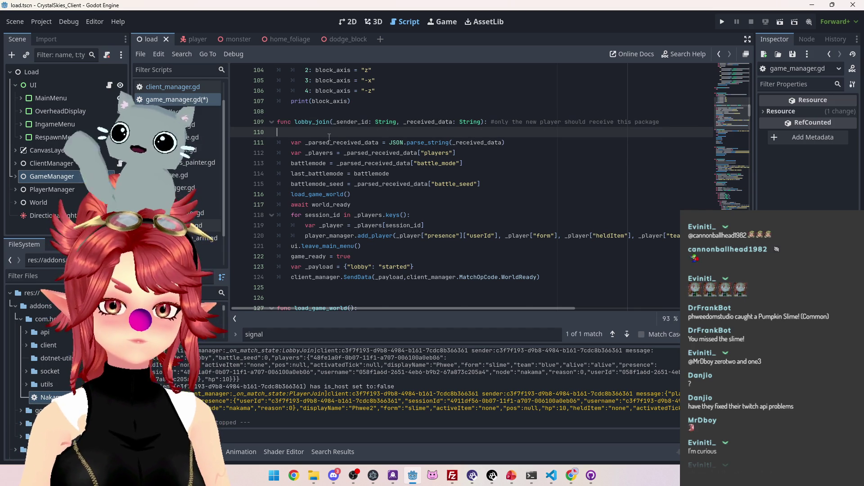
key(BackSpace)
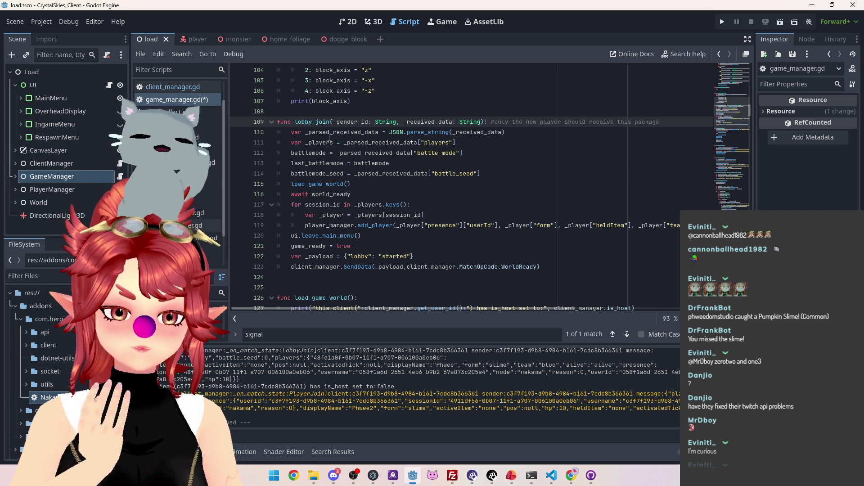
ctrl+click(323, 189)
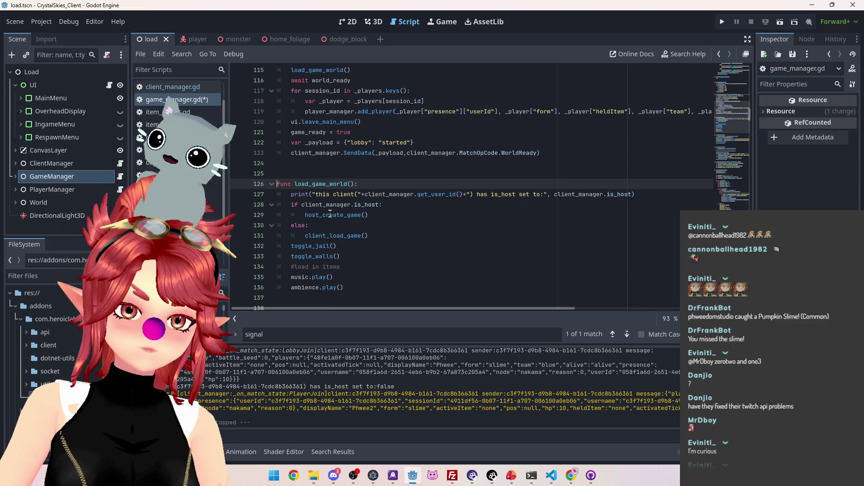
key(ctrl)
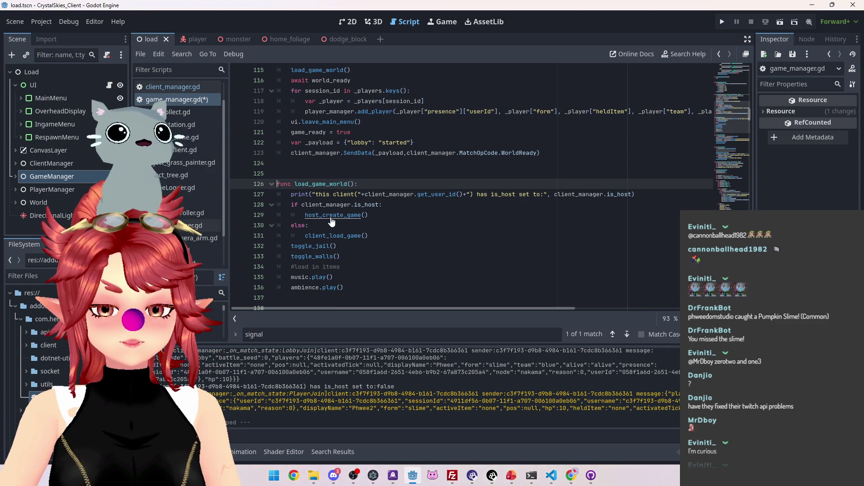
ctrl+click(321, 236)
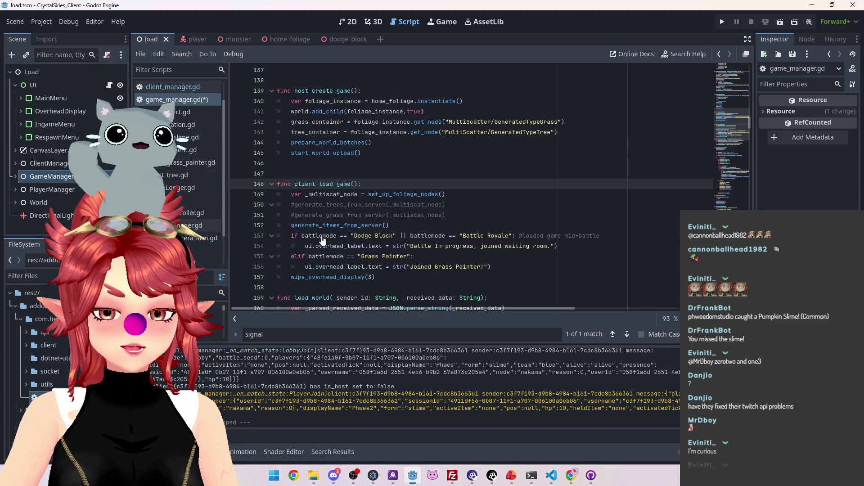
scroll(343, 200, down, 1)
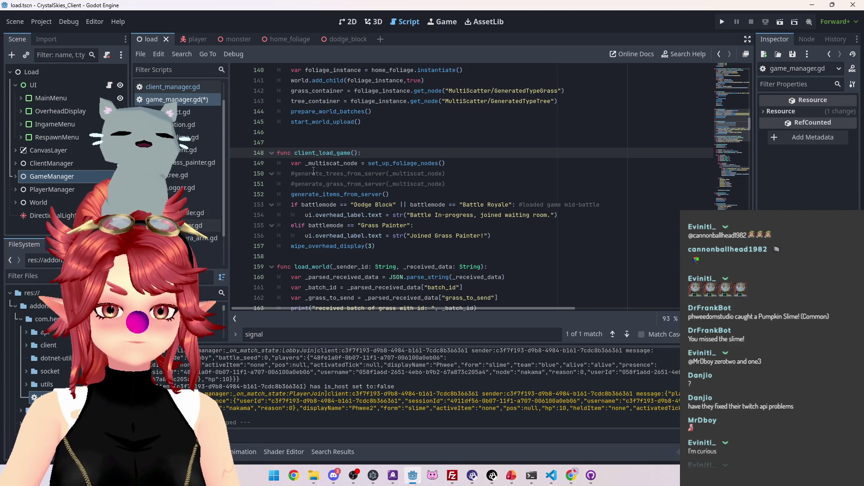
click(178, 88)
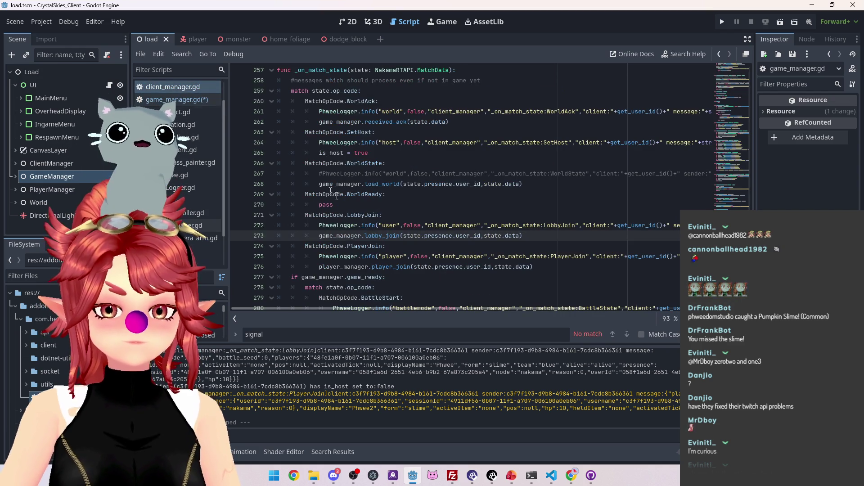
ctrl+click(375, 237)
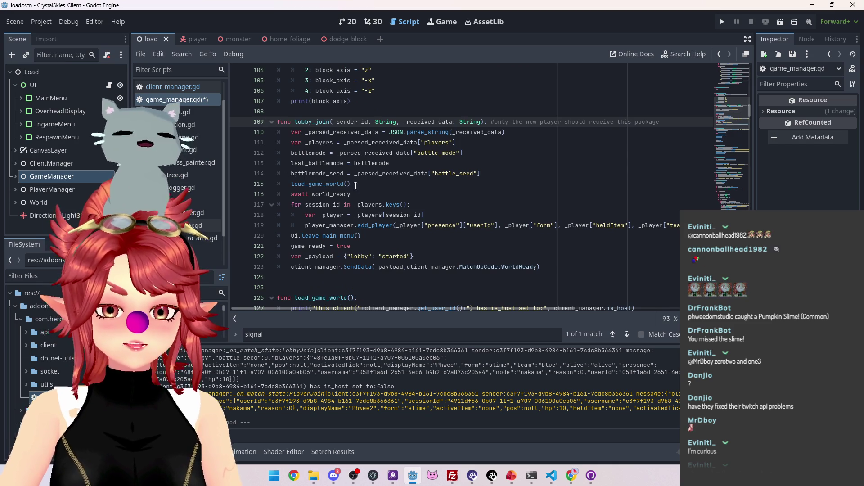
drag(351, 195, 312, 195)
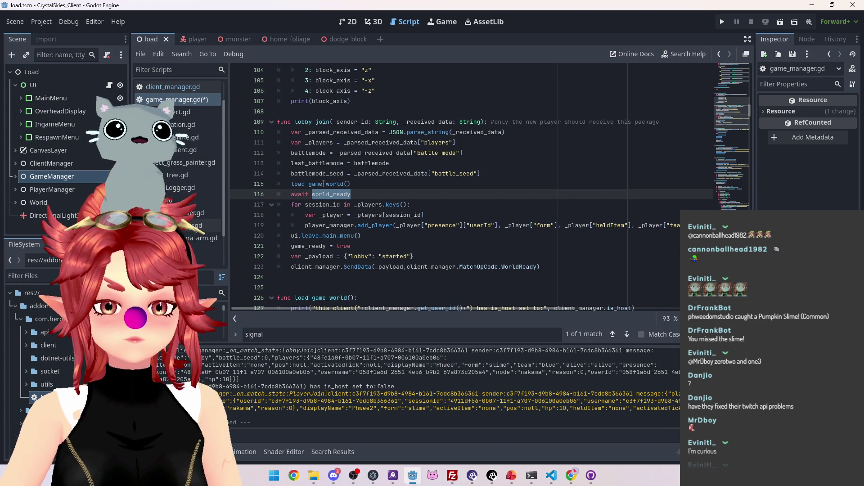
ctrl+click(323, 183)
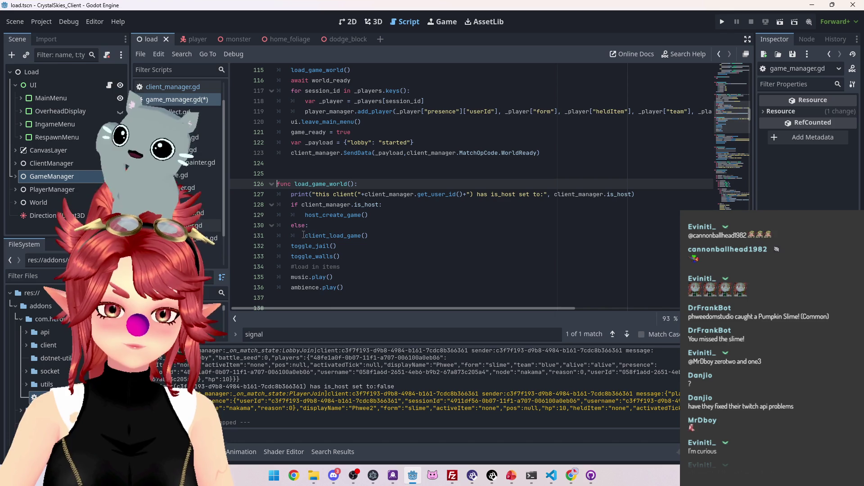
click(375, 239)
Add 'client_manager.world_ready.emit' on line 132, right after client_load_game()
key(Return)
text(world_ready)
scroll(335, 245, down, 5)
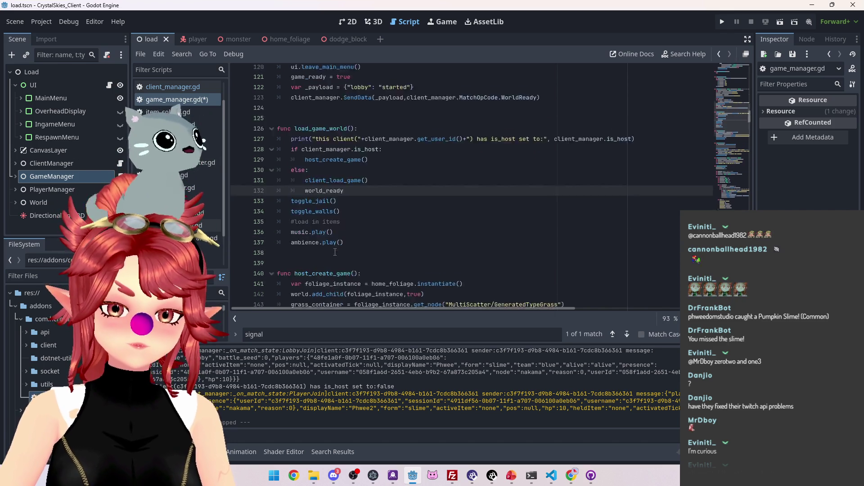
scroll(335, 252, down, 4)
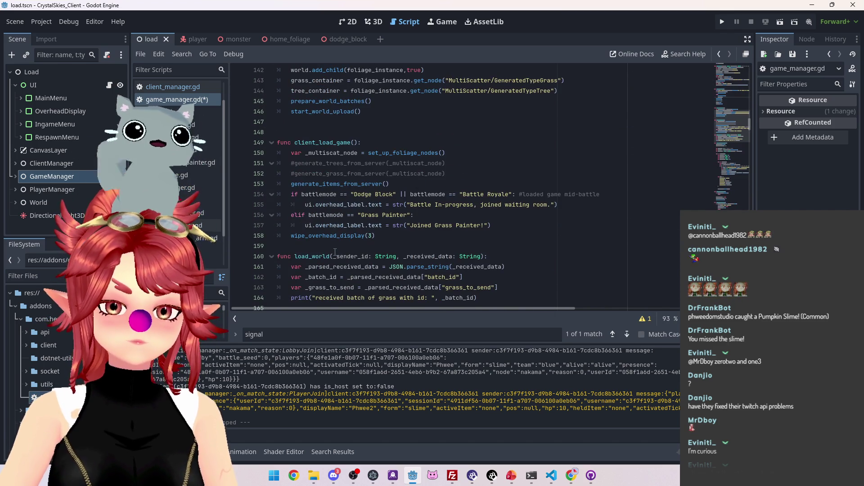
scroll(335, 253, up, 5)
text(.emit)
click(306, 122)
text(client_)
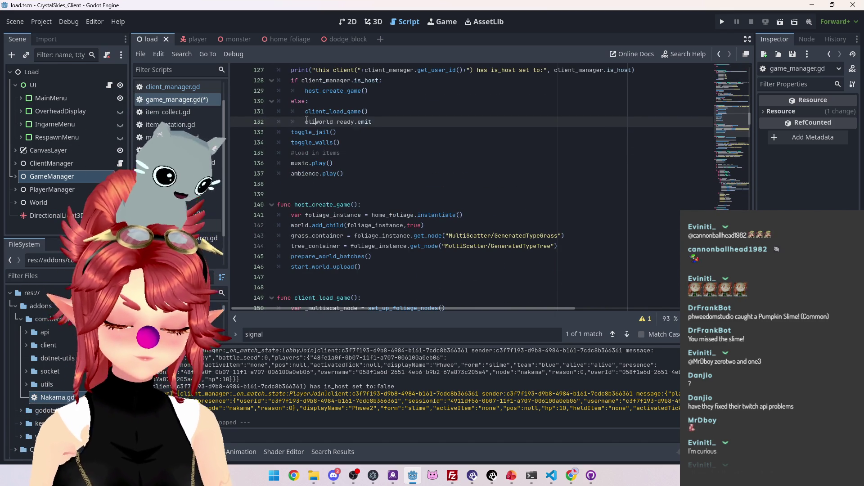
text(ma)
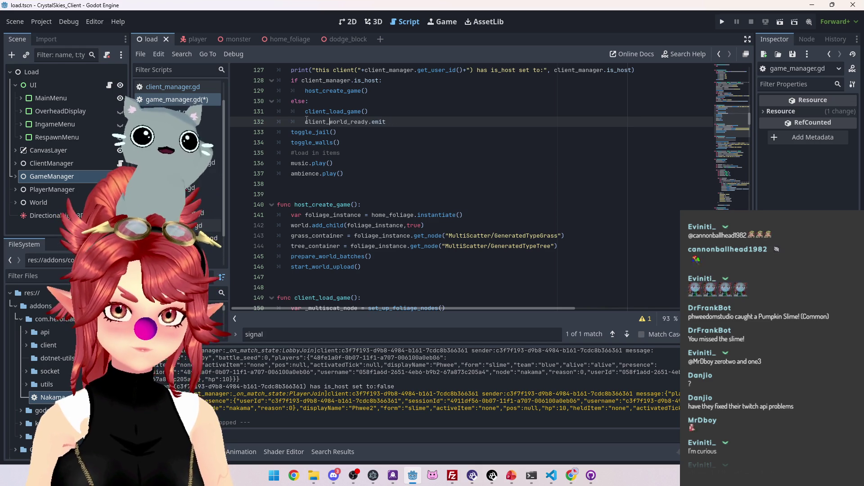
text(nager.)
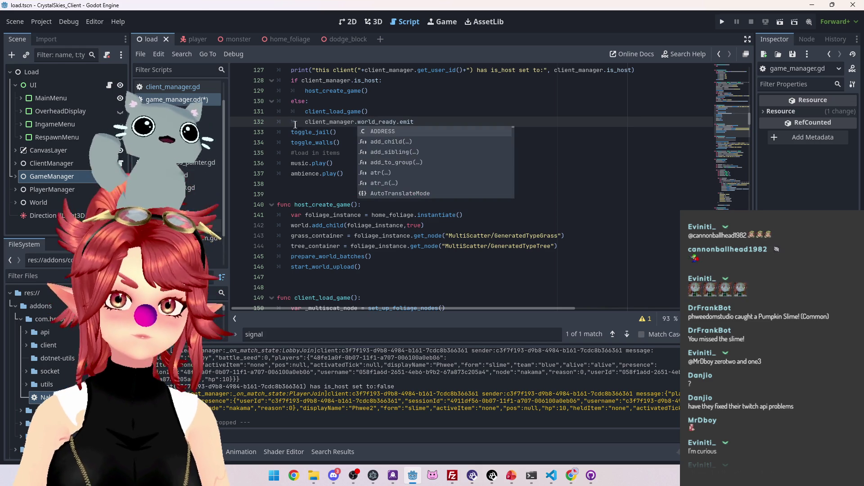
click(319, 123)
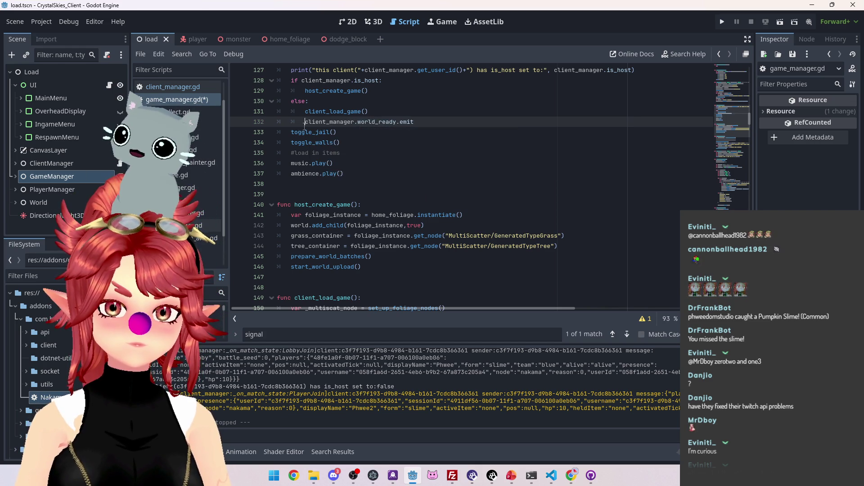
Follow lobby_join into load_game_world to check that it awaits world_ready
click(171, 87)
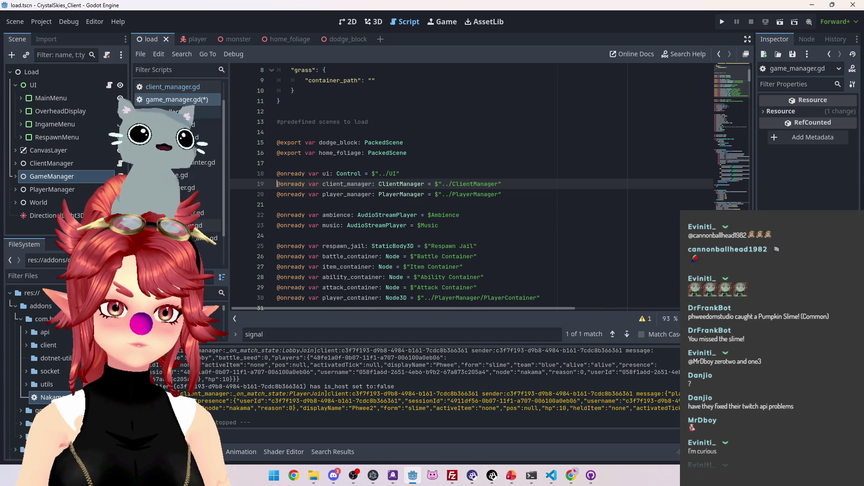
ctrl+click(381, 235)
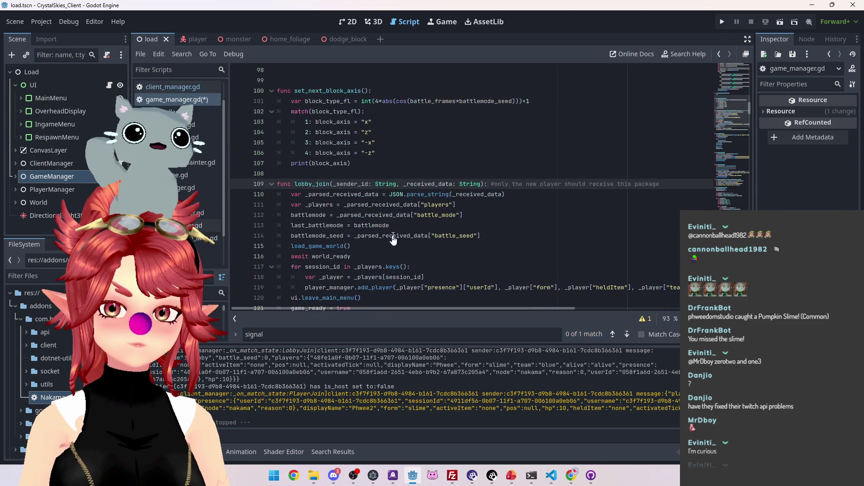
scroll(342, 176, down, 3)
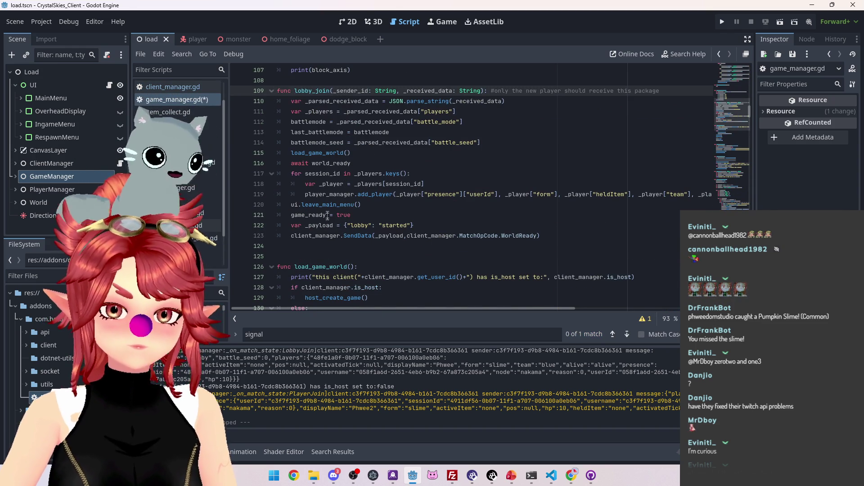
click(321, 153)
ctrl+click(321, 153)
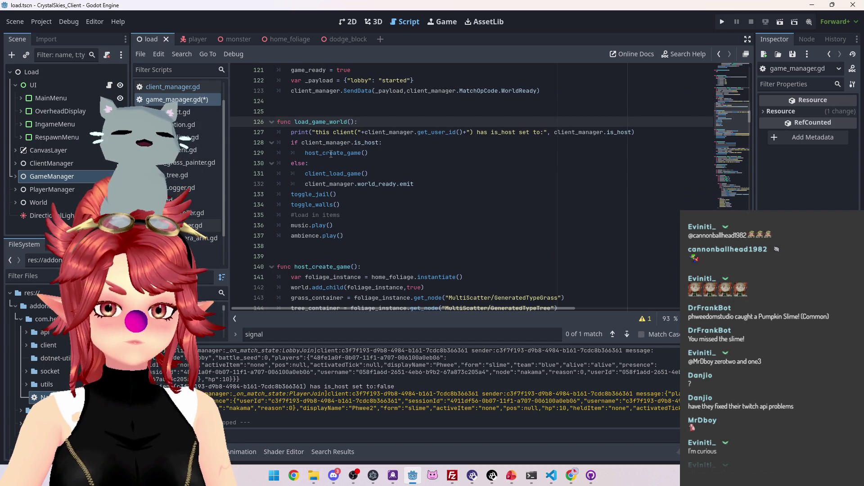
mouse_move(330, 153)
scroll(312, 111, down, 1)
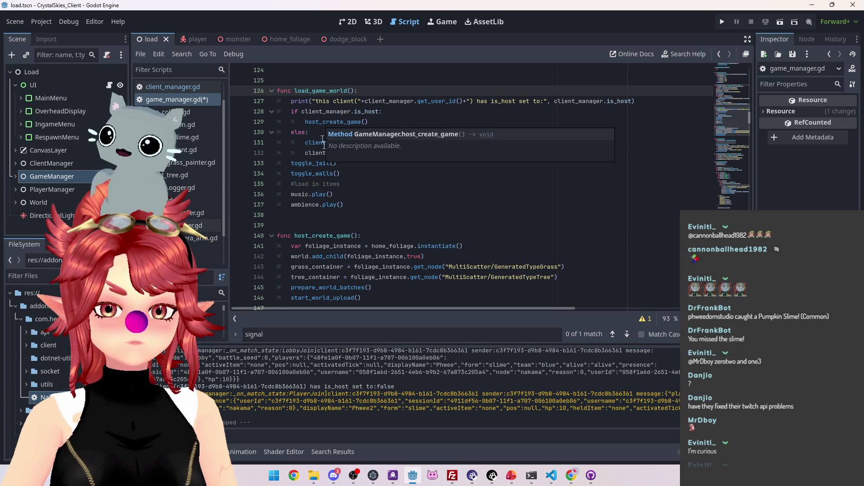
scroll(337, 166, up, 6)
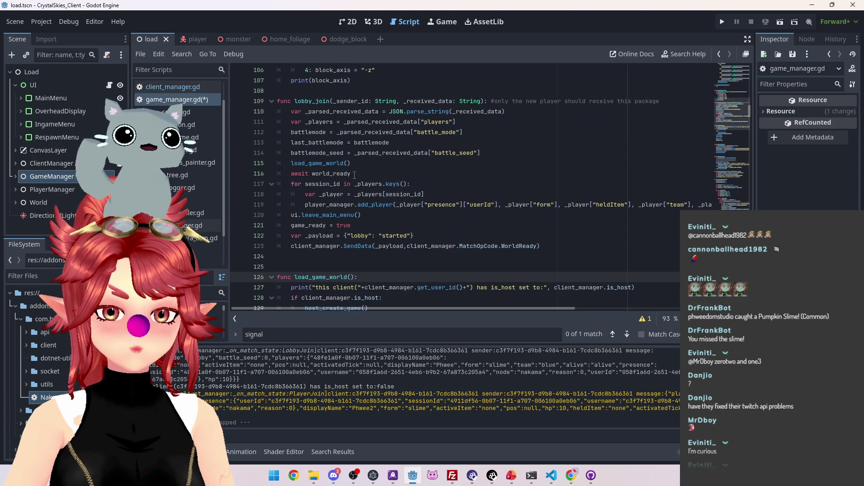
Search all scripts for world_ready and review each hit: declaration, lobby_join await, send_current_batch emit
ctrl+click(327, 176)
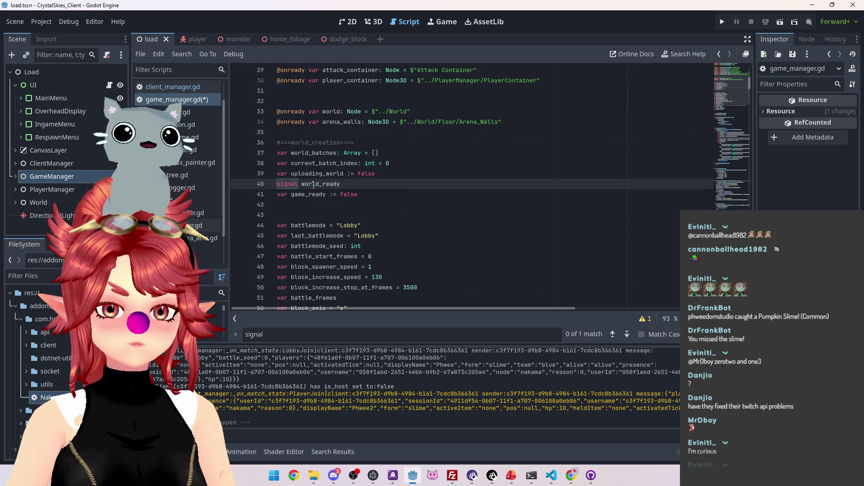
double_click(329, 184)
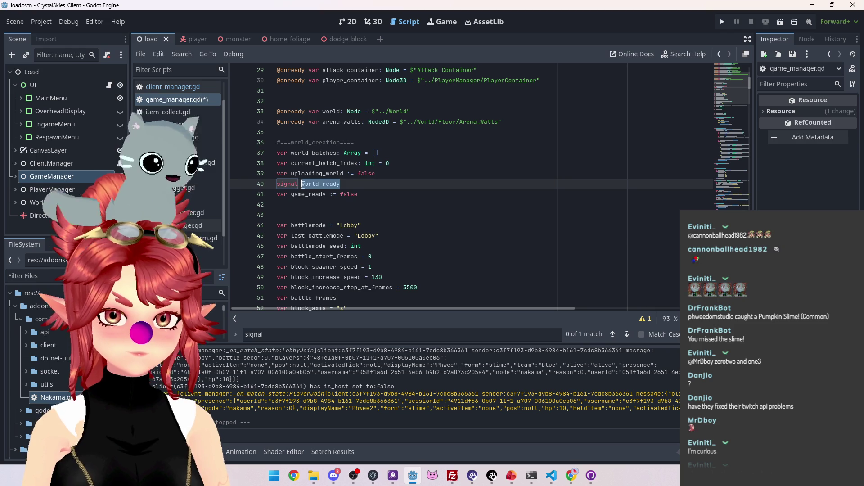
key(ctrl+shift+f)
click(422, 276)
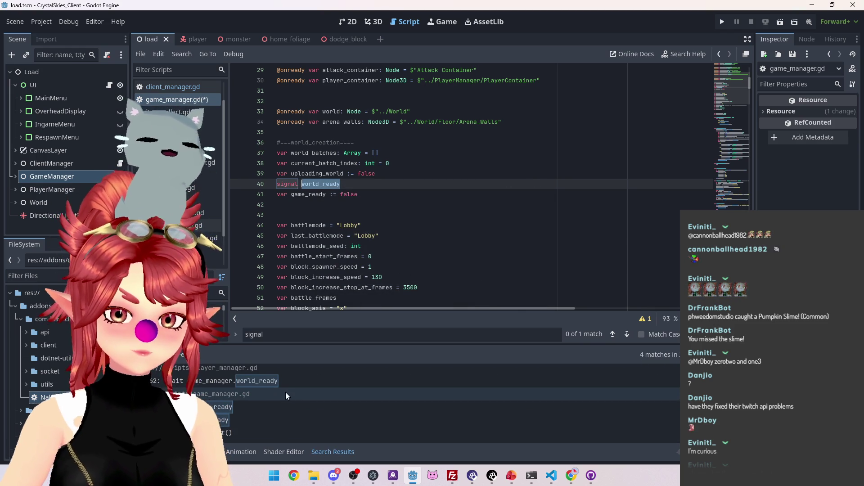
click(277, 383)
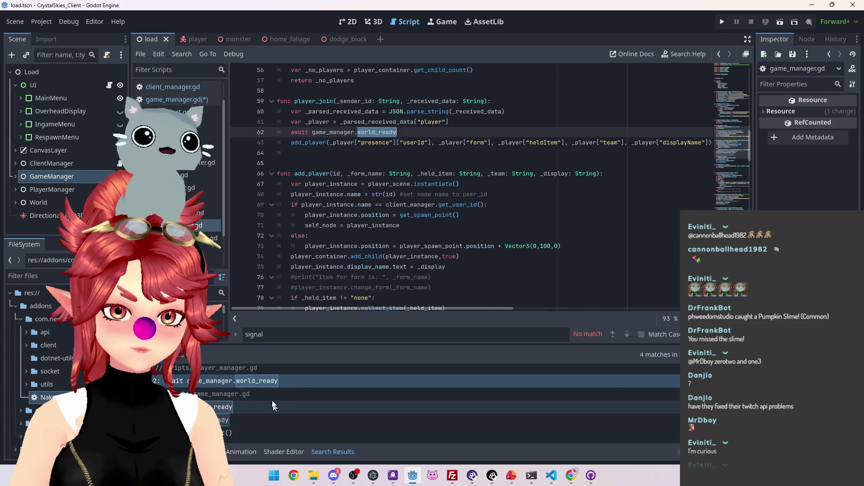
click(263, 407)
click(258, 420)
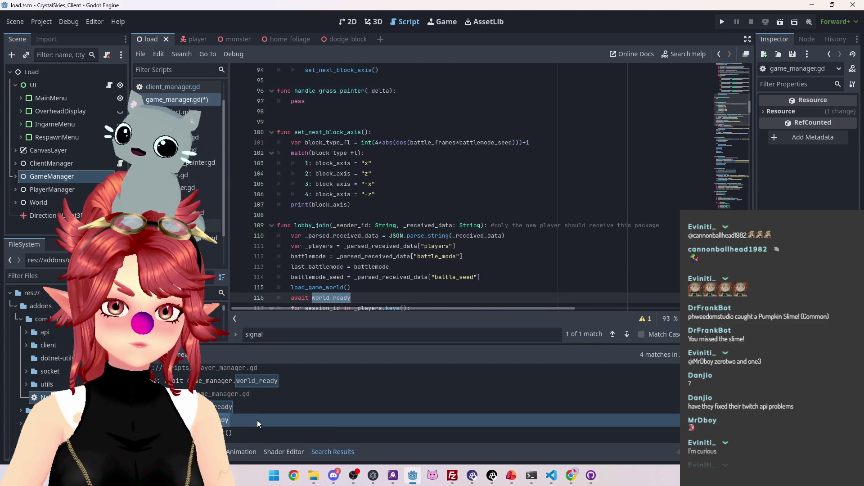
scroll(368, 278, down, 2)
click(260, 407)
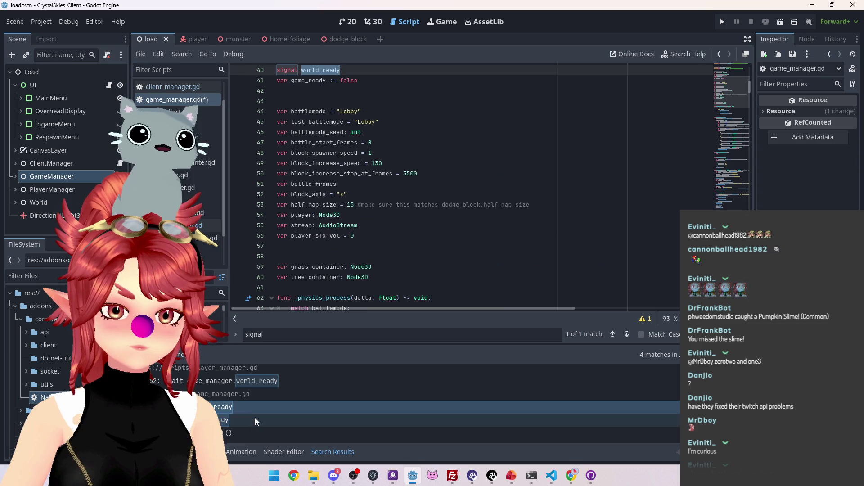
click(249, 435)
scroll(321, 247, down, 2)
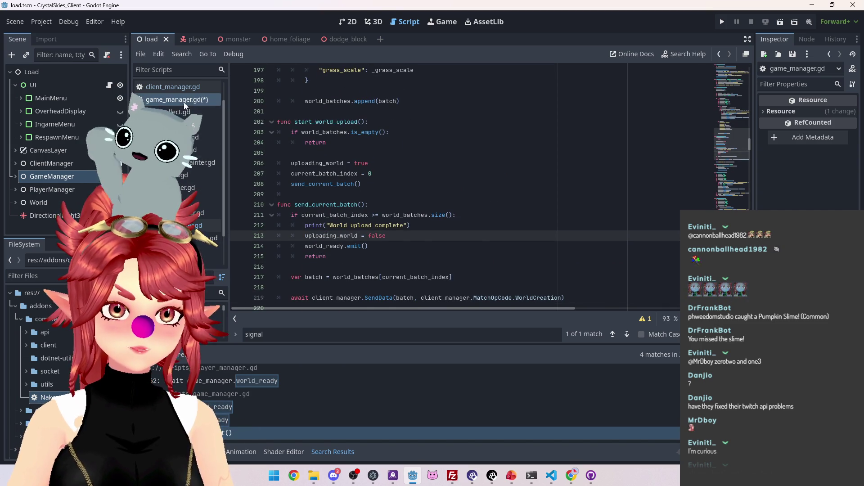
Trace lobby_join through load_game_world and client_load_game, ending at load_game_world in game_manager.gd
click(184, 88)
ctrl+click(369, 236)
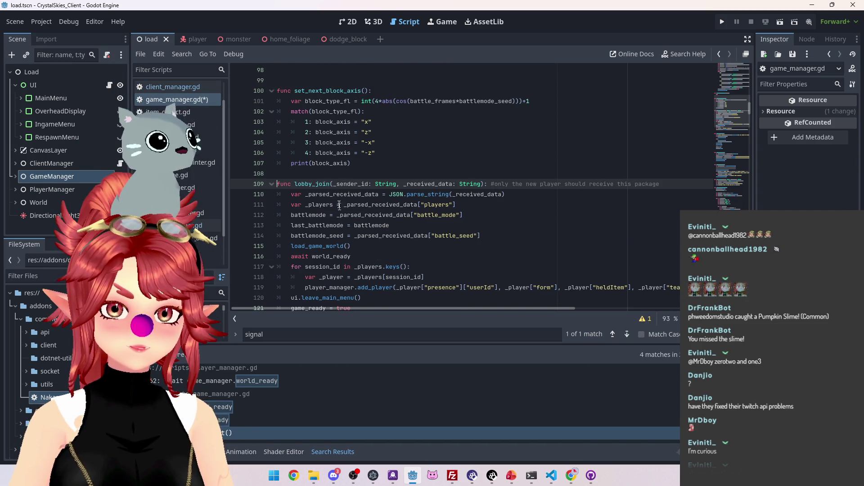
click(328, 188)
ctrl+click(328, 188)
ctrl+click(324, 173)
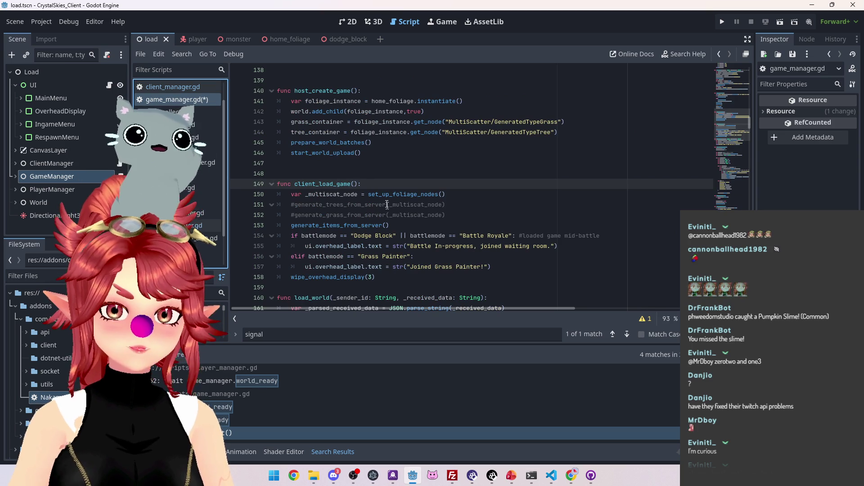
key(alt+Left)
ctrl+click(362, 236)
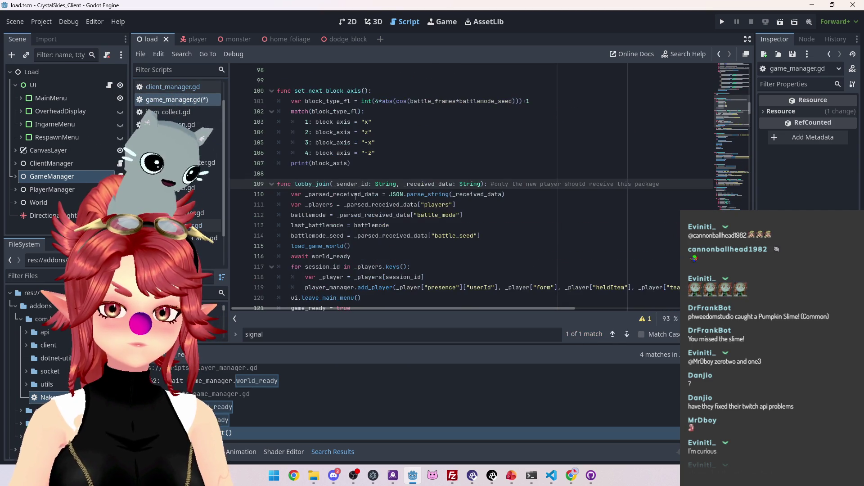
ctrl+click(326, 153)
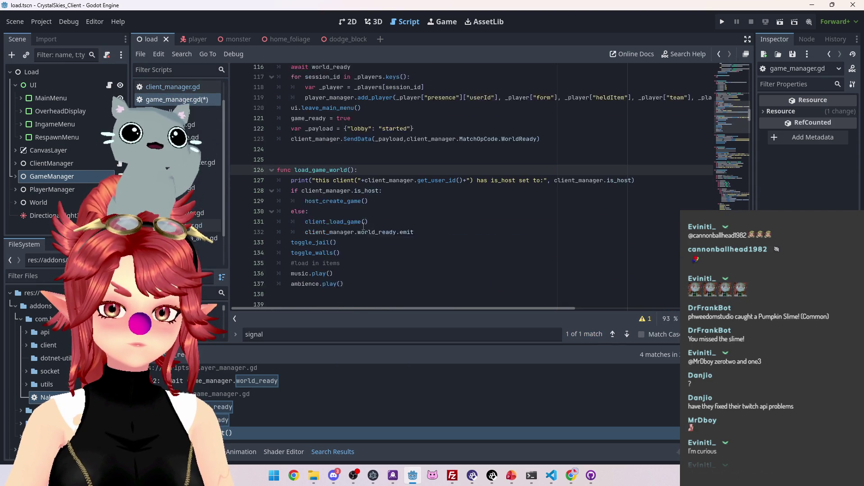
Replace client_manager.world_ready.emit on line 132 with world_ready.emit(), then save the scene
drag(420, 215, 319, 215)
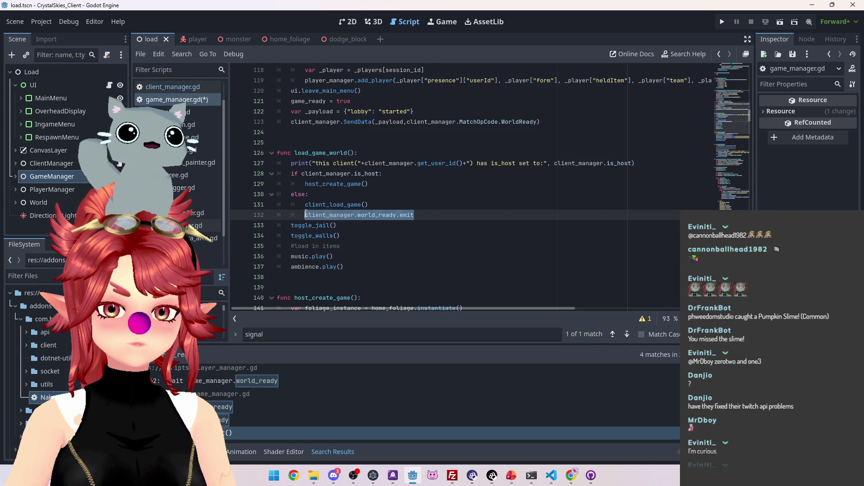
click(323, 215)
drag(415, 215, 302, 215)
text(game_man)
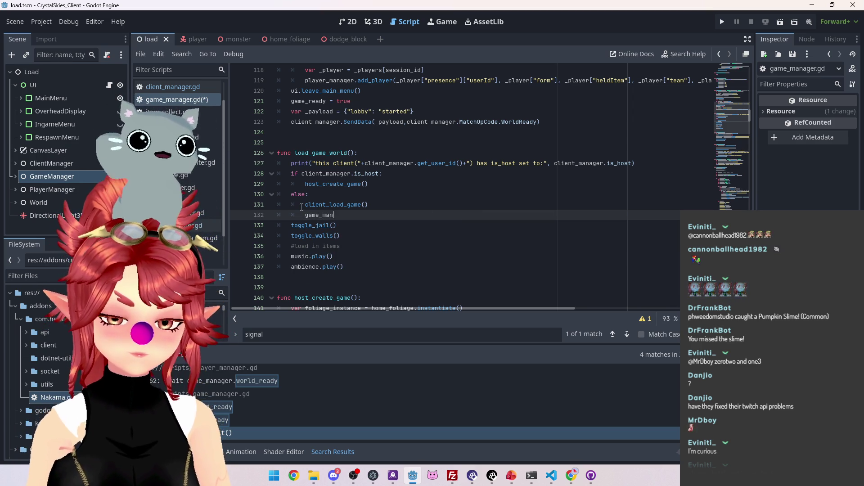
text(ager.)
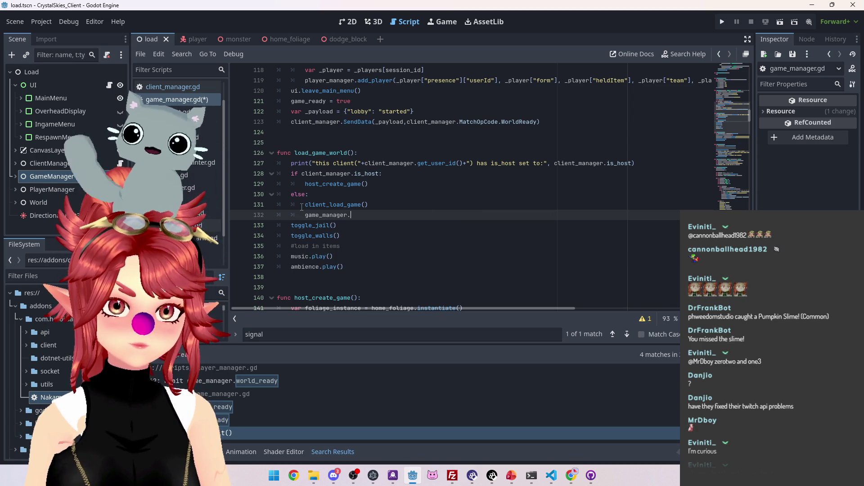
key(BackSpace)
key(BackSpace)
key(BackSpace)
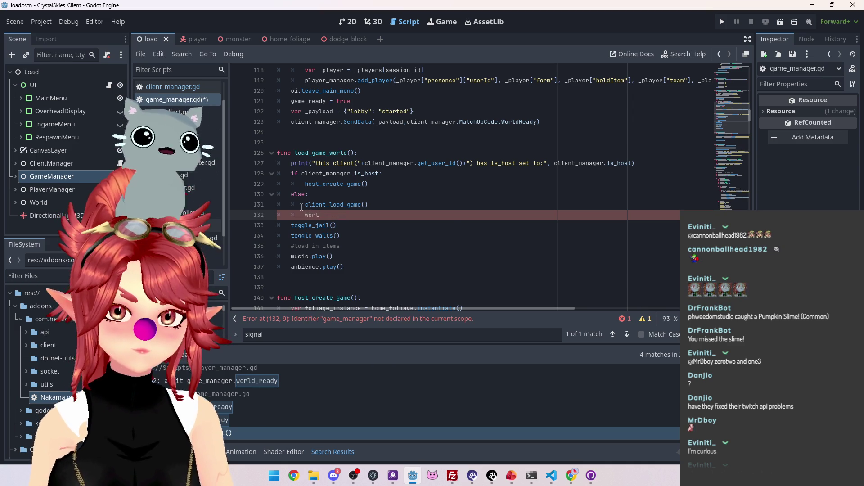
text(d)
key(Return)
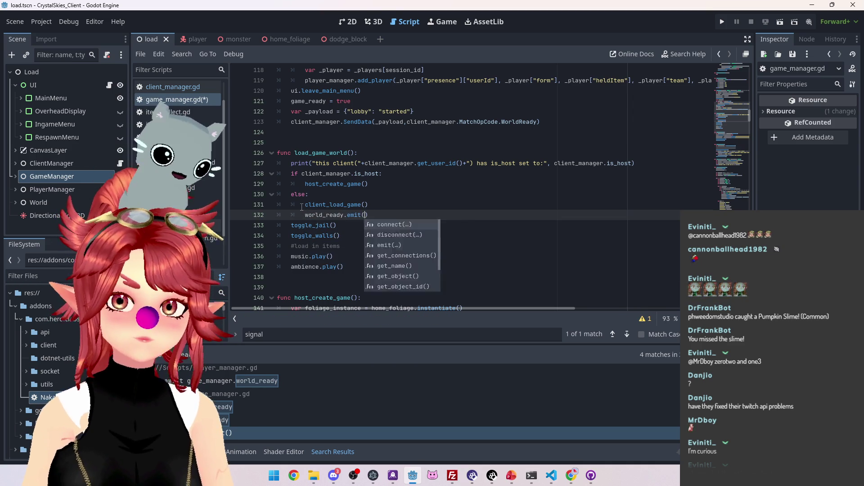
key(ctrl+s)
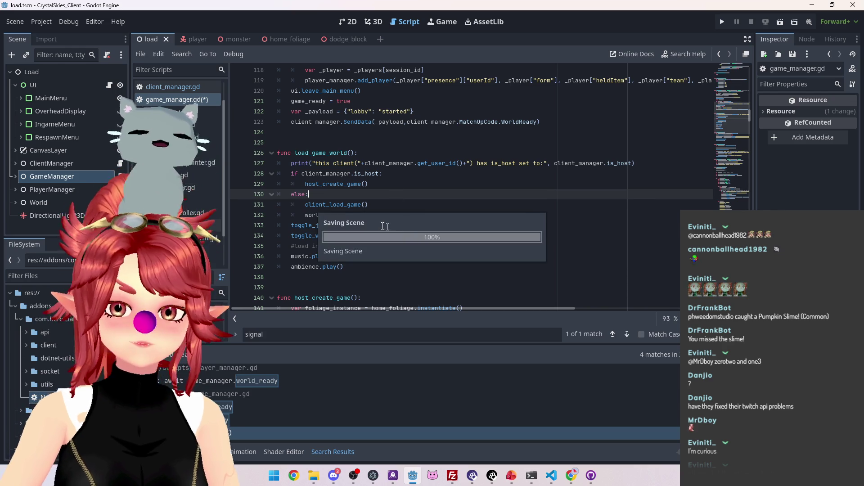
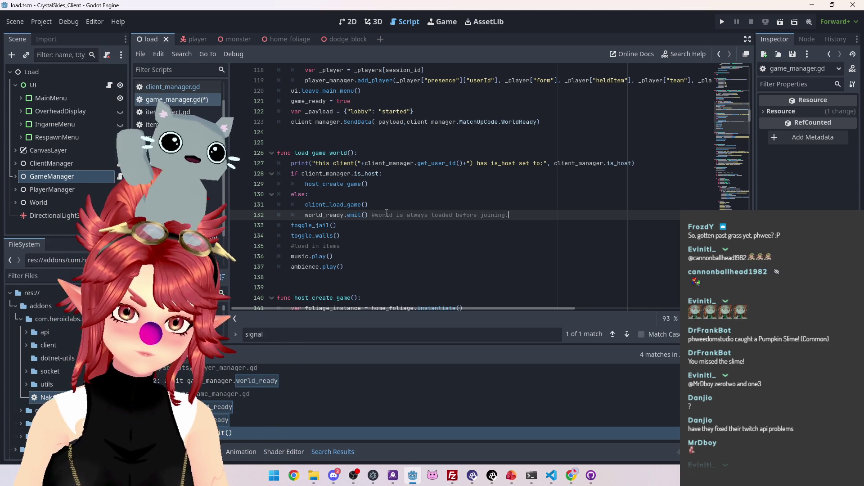
Comment that the world is null after host_create_game() and ask whether to emit ready on line 132, then save
key(Up)
key(Up)
key(Up)
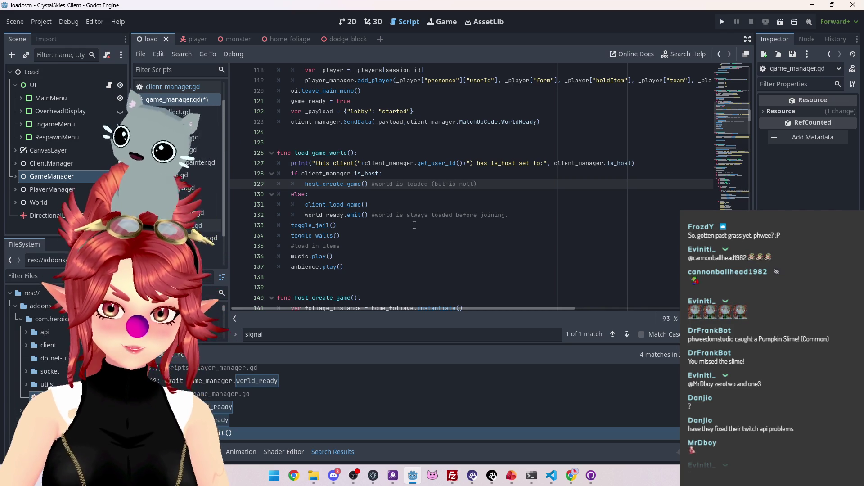
drag(511, 216, 409, 215)
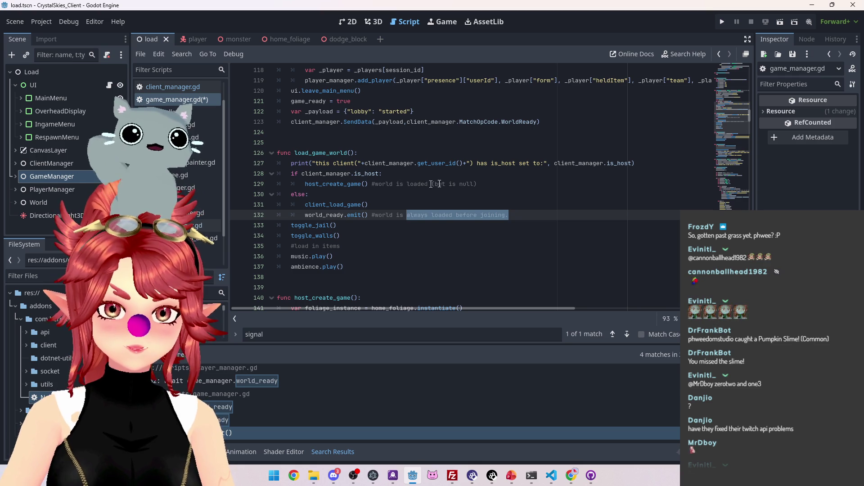
click(490, 184)
drag(520, 214, 408, 215)
text(load)
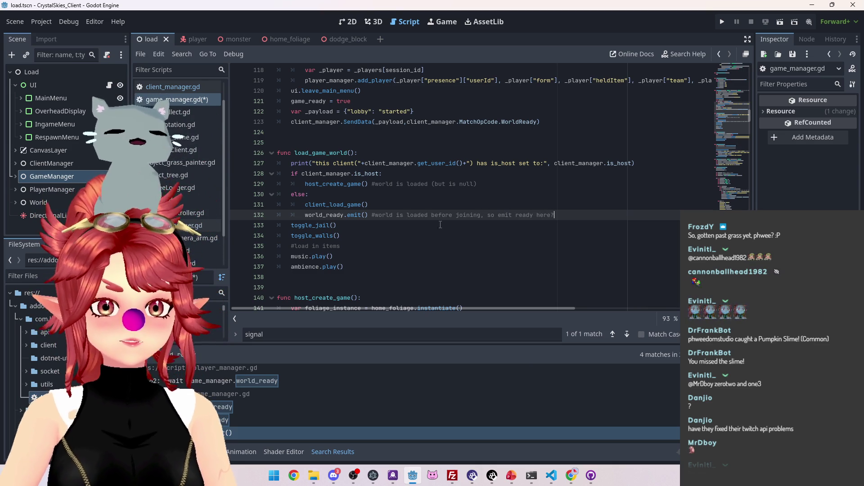
click(497, 154)
key(ctrl+s)
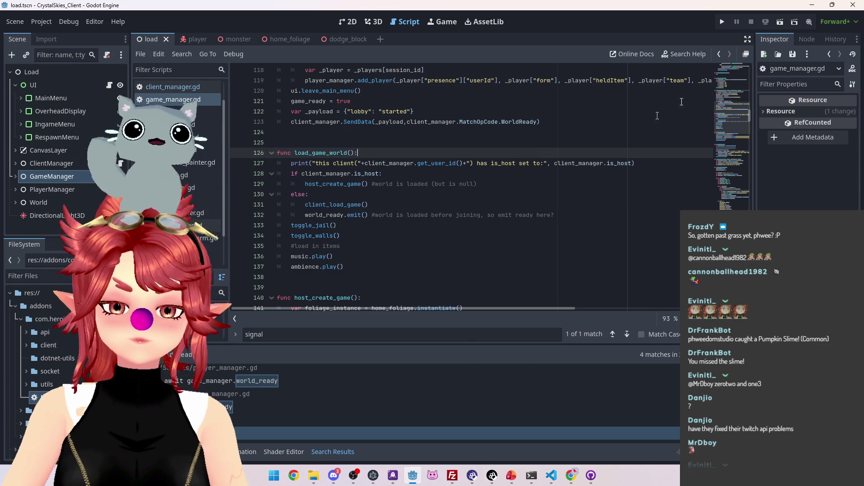
click(720, 22)
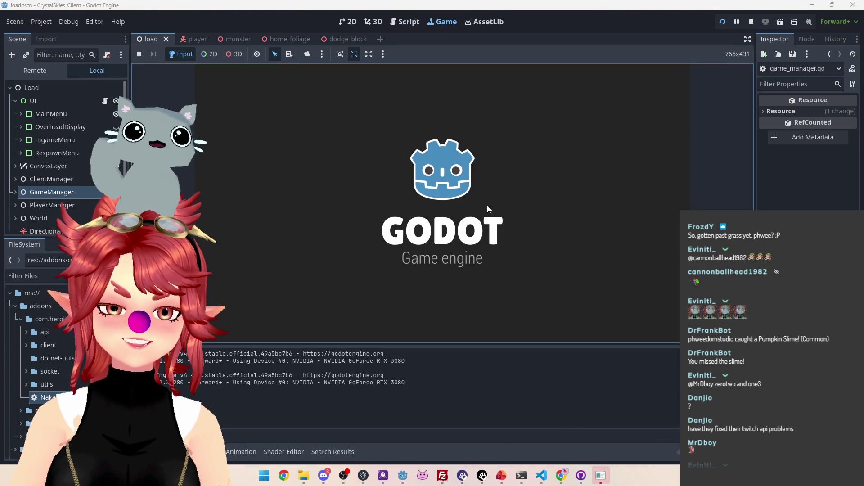
In the first game window, enter a display name and create lobby 'asddd' as host
click(490, 235)
text(Phwee)
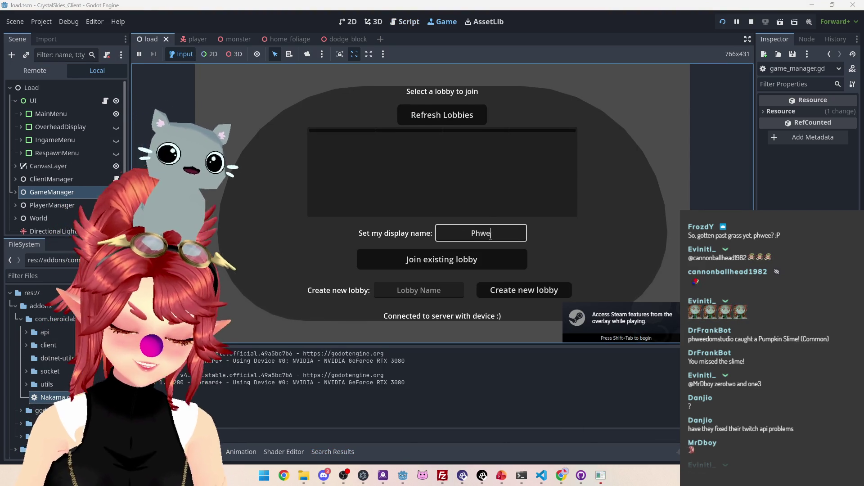
key(Tab)
key(Tab)
text(asddd)
click(522, 289)
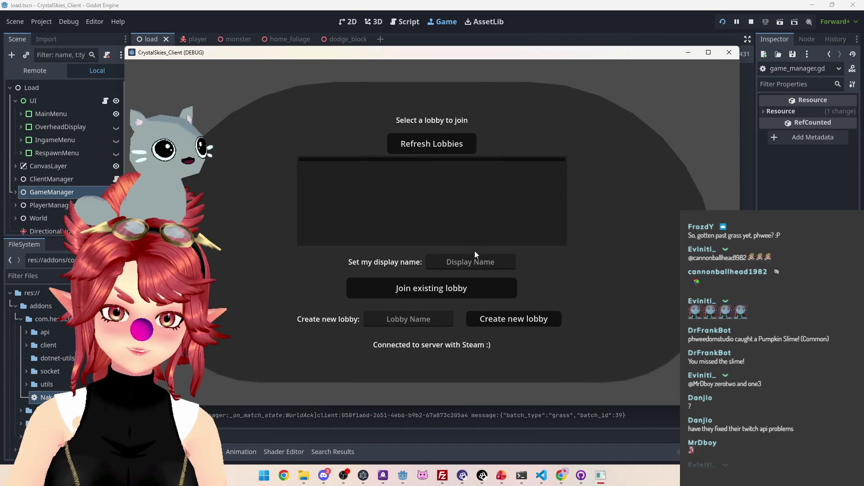
In the second instance, refresh the lobby list, join 'asddd', then stop the game with F8
click(475, 258)
text(Phwee2)
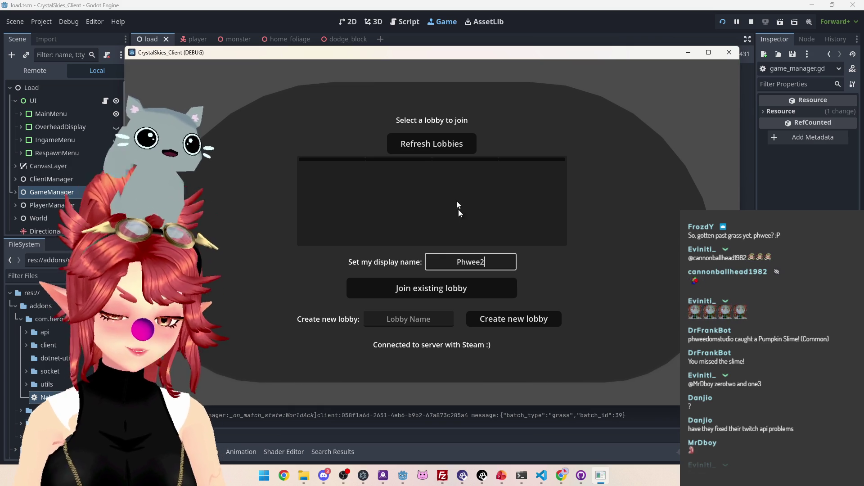
click(448, 144)
click(447, 178)
click(456, 294)
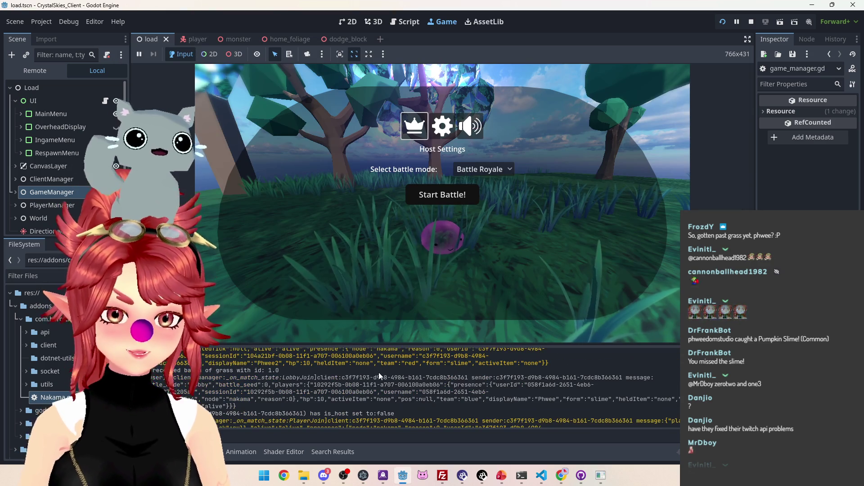
key(F8)
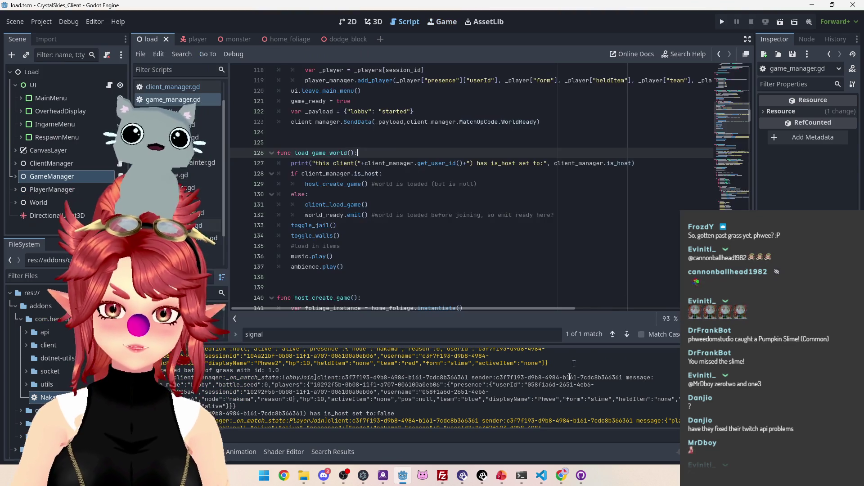
Rebuild index.js, delete the old remote copy in FileZilla, and upload the new local one to modules
key(alt+Tab)
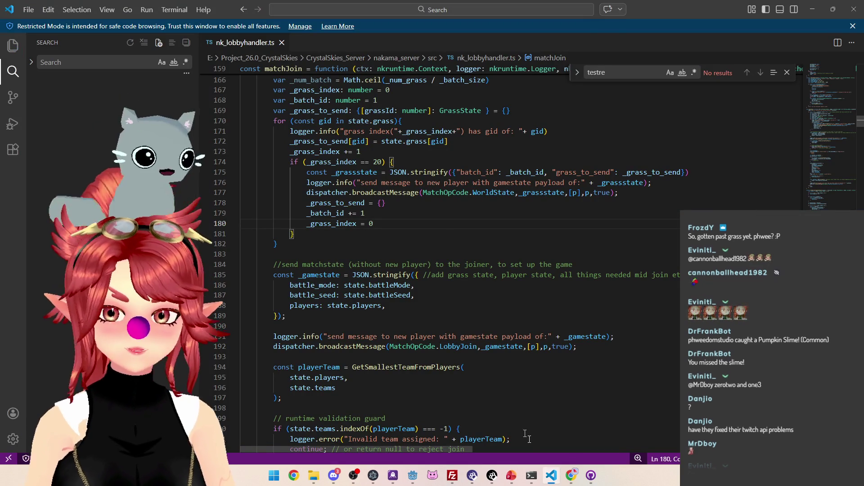
click(531, 475)
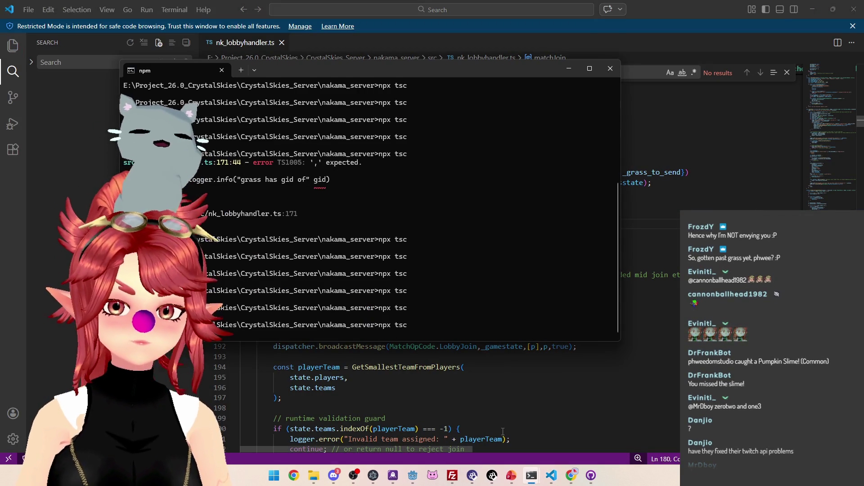
click(457, 481)
click(538, 258)
key(Delete)
click(544, 232)
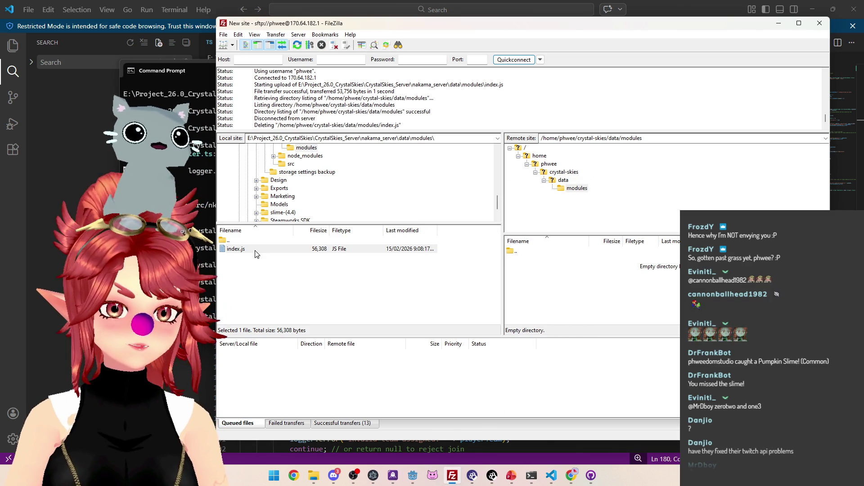
drag(524, 273, 525, 274)
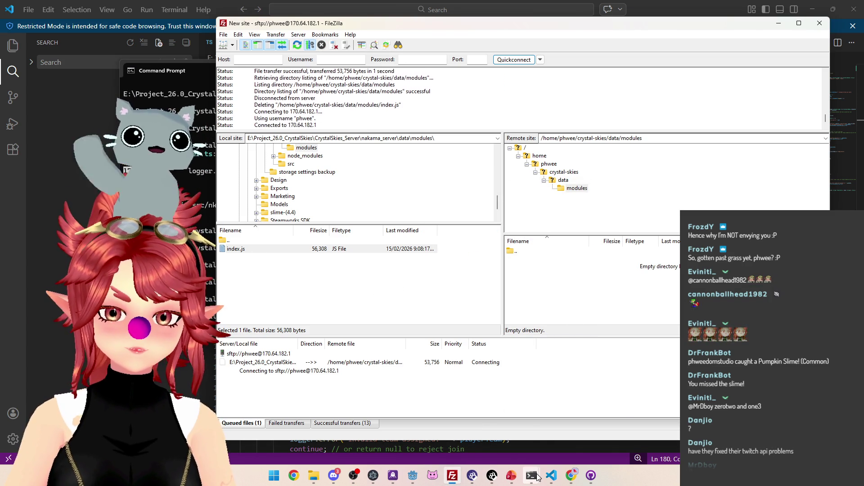
mouse_move(538, 477)
click(565, 443)
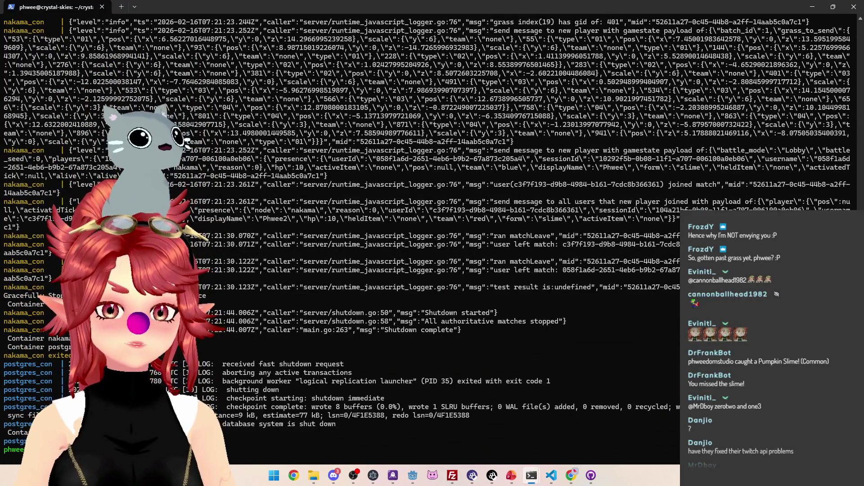
Rerun docker compose up so Nakama loads the new index.js, then run the Godot project again
key(Up)
key(Return)
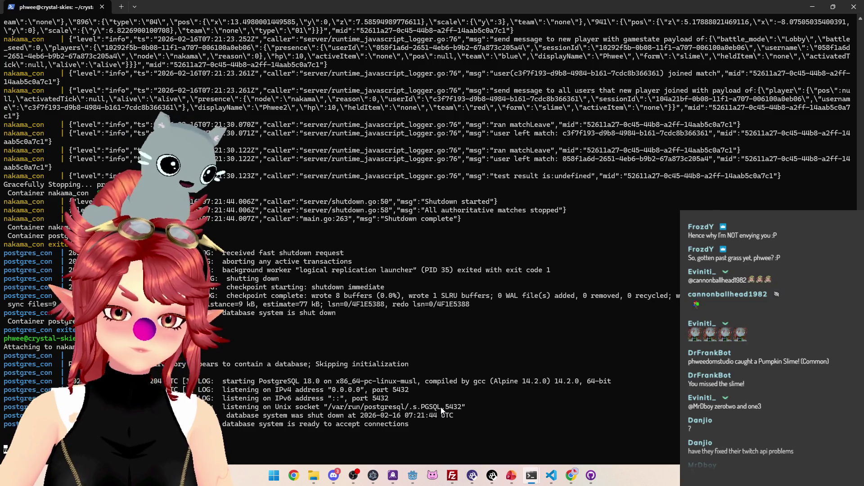
click(413, 476)
click(723, 22)
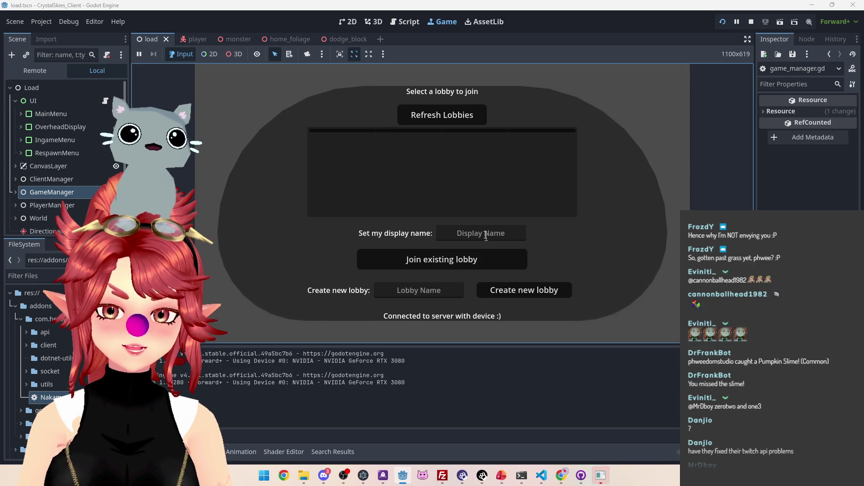
In the first game window, create lobby 'asddd' as host
click(490, 233)
text(e)
click(419, 291)
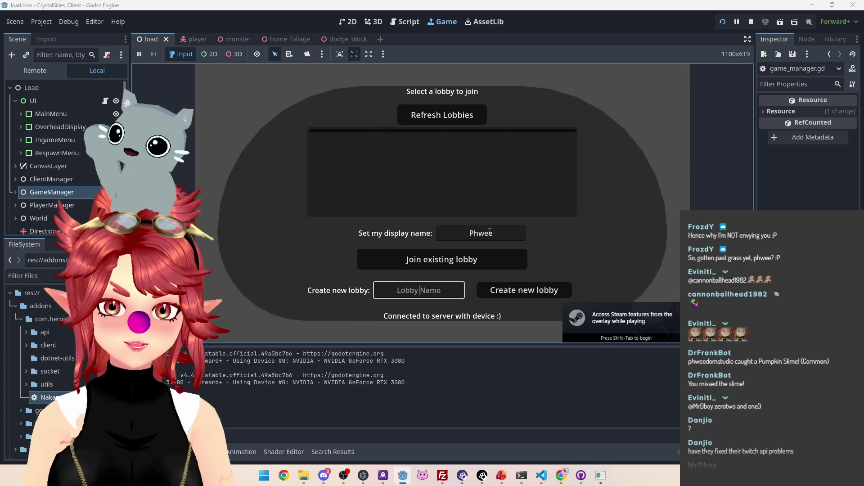
text(asddd)
click(506, 293)
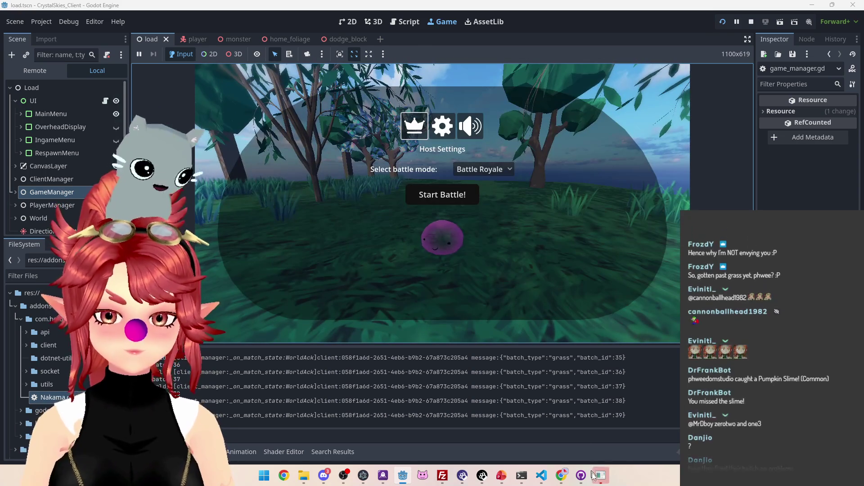
In the second window, refresh lobbies, pick 'asddd', clear the stray lobby name, and join as second player
mouse_move(592, 471)
click(601, 425)
click(480, 260)
text(Phwee)
key(Tab)
key(Tab)
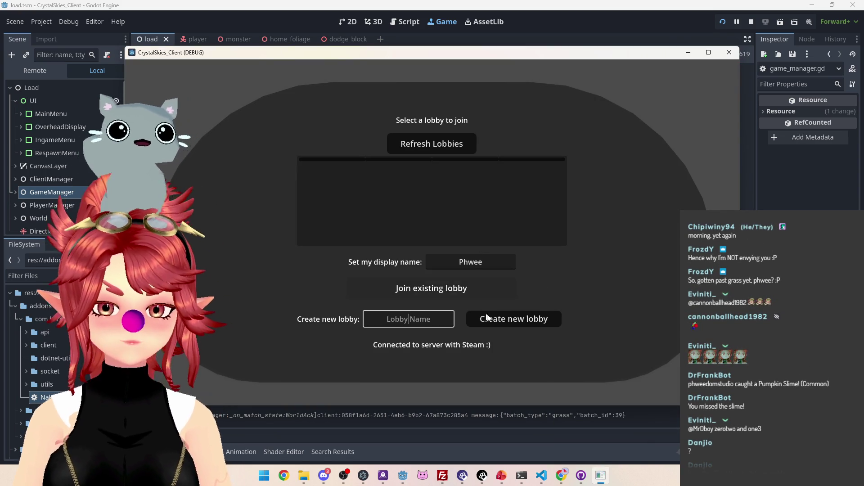
text(asddddd)
click(473, 145)
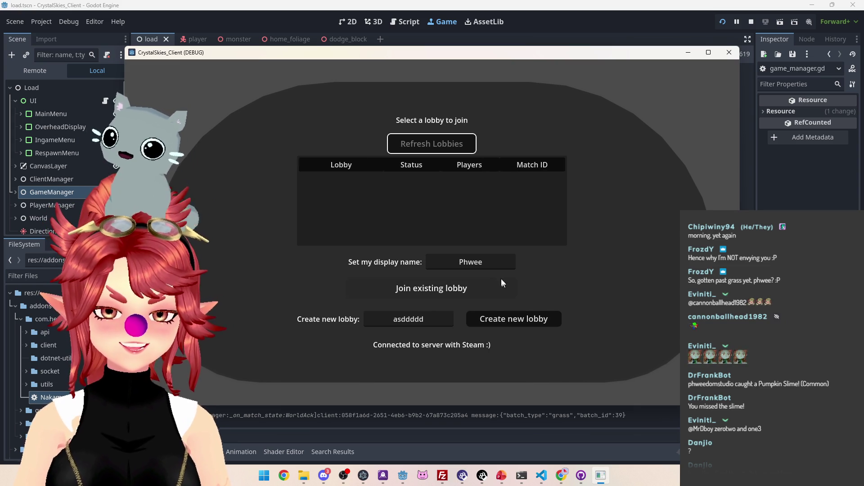
click(488, 264)
click(473, 179)
double_click(405, 319)
key(BackSpace)
click(435, 286)
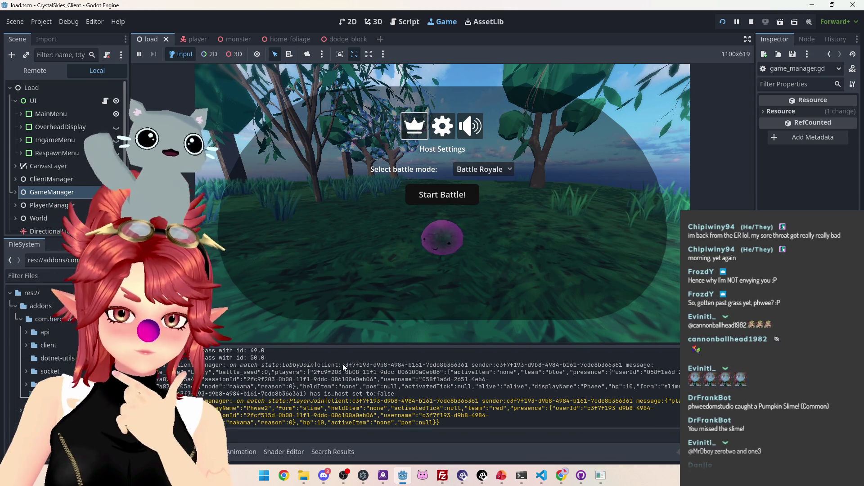
Check the client id in the join log, then close the game
mouse_move(319, 364)
mouse_down()
mouse_move(666, 386)
mouse_move(499, 387)
mouse_up()
click(600, 476)
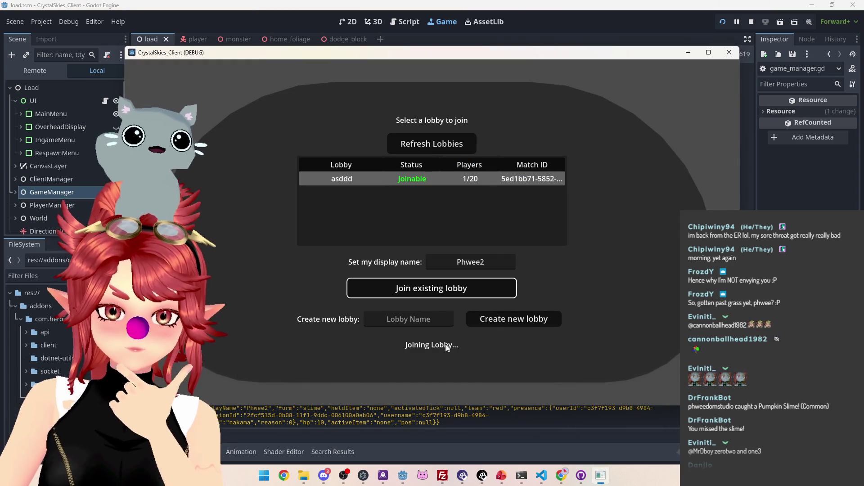
click(751, 22)
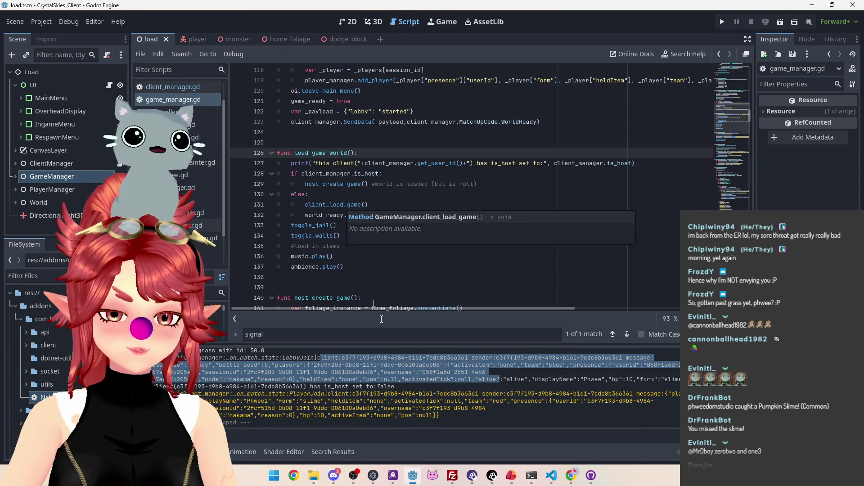
Open client_manager.gd and inspect the LobbyJoin message data in the Output log
click(176, 89)
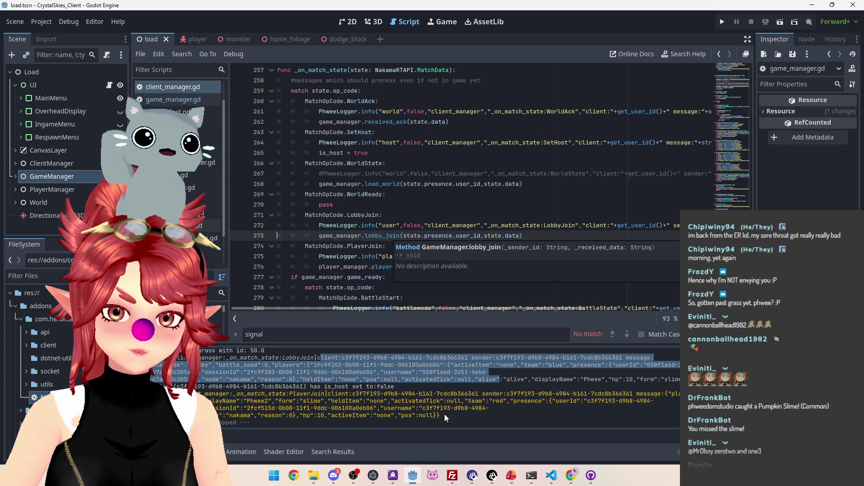
click(390, 236)
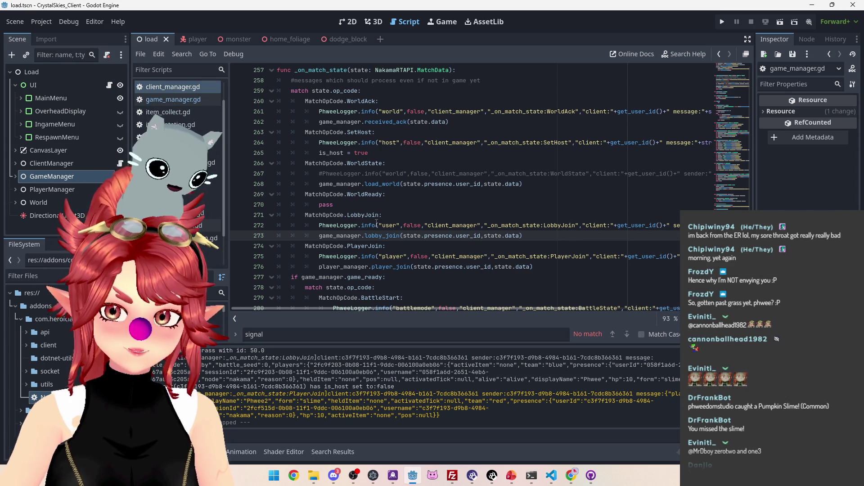
scroll(374, 396, up, 1)
scroll(373, 396, up, 3)
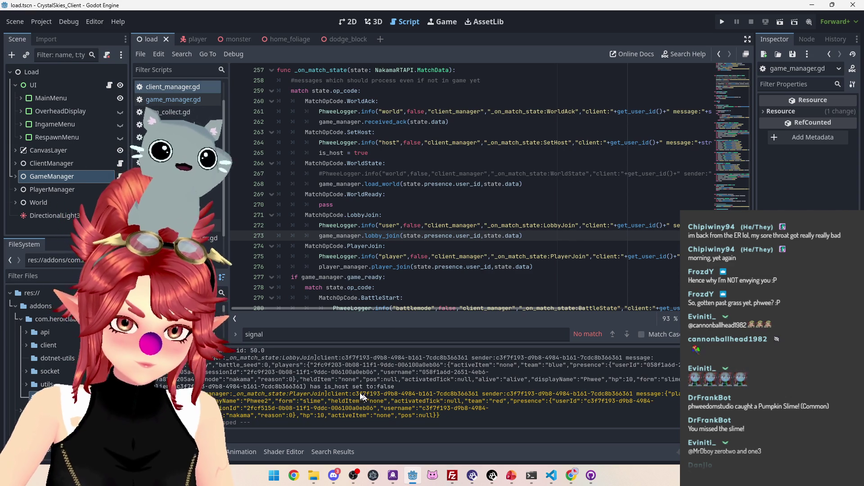
double_click(309, 387)
scroll(311, 386, down, 1)
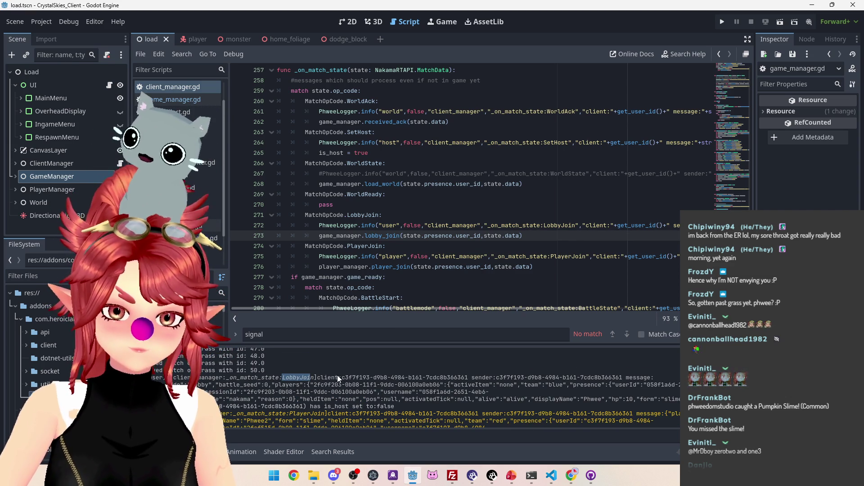
scroll(335, 375, down, 1)
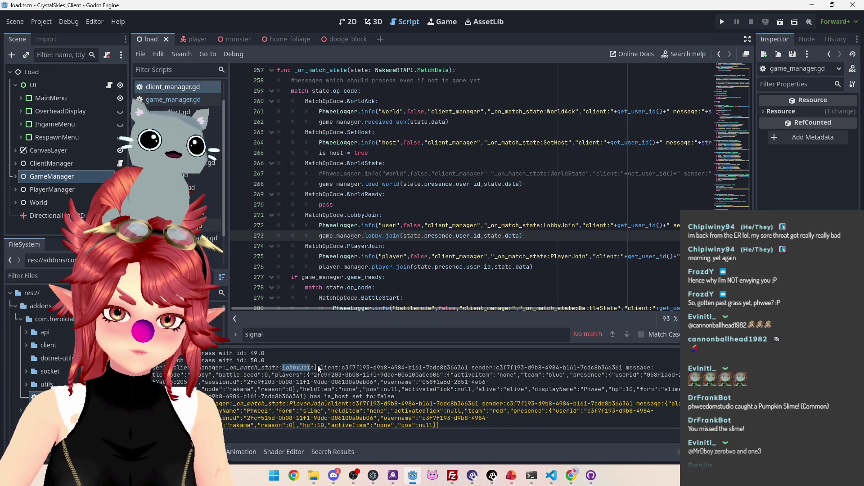
mouse_move(318, 367)
mouse_down()
mouse_move(482, 376)
mouse_move(493, 387)
mouse_move(481, 398)
mouse_up()
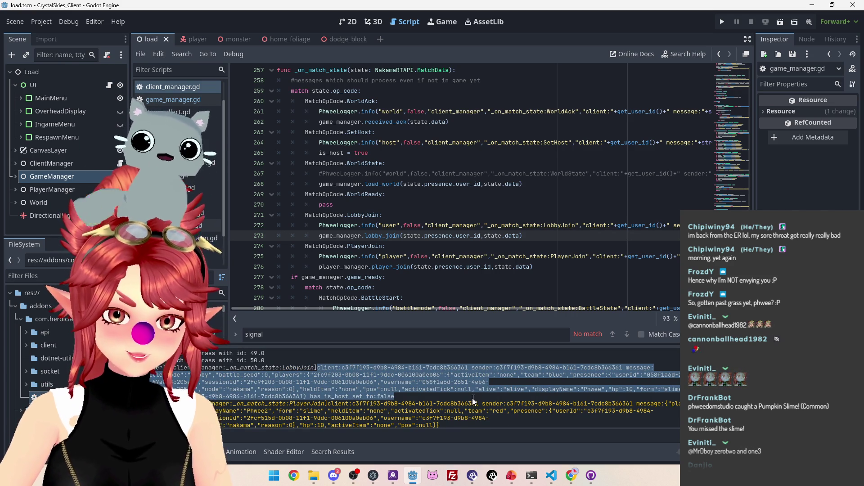
scroll(393, 384, down, 1)
scroll(431, 398, up, 2)
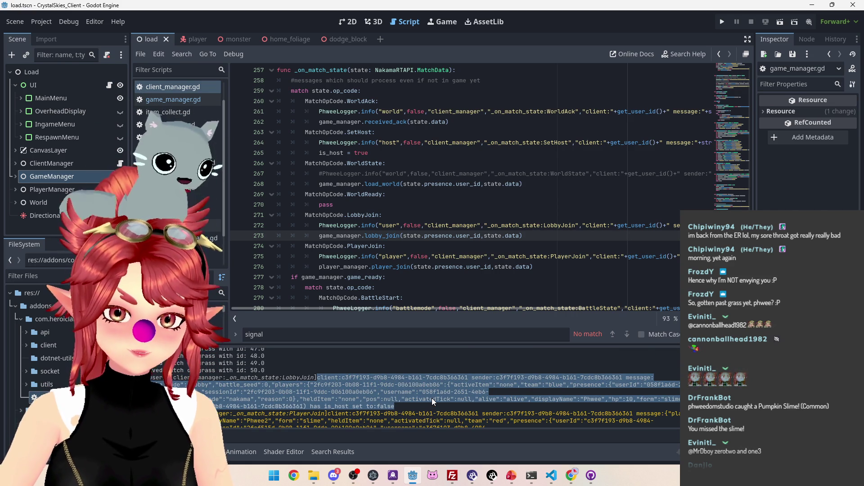
scroll(433, 223, down, 1)
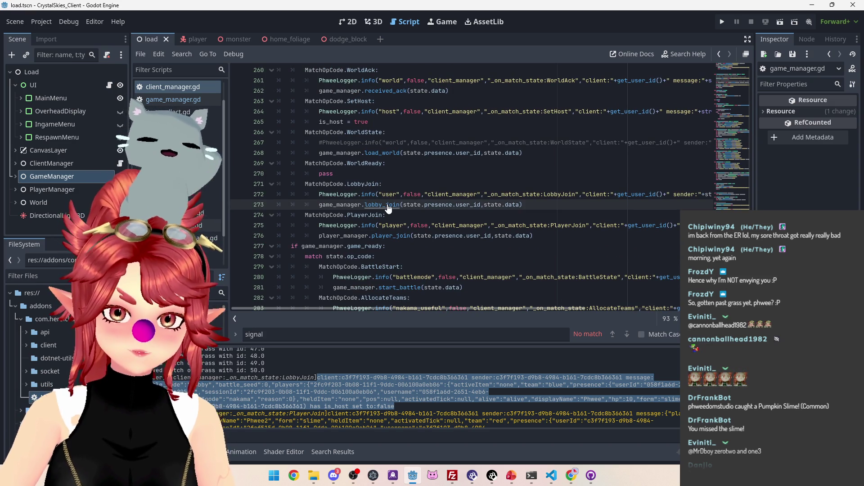
click(551, 475)
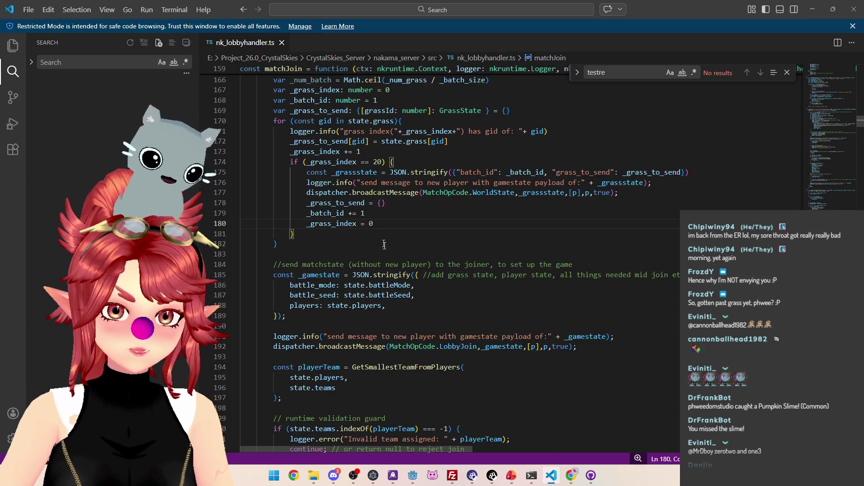
Scroll back and forth through matchJoin's grass-batch and LobbyJoin broadcast code in nk_lobbyhandler.ts
scroll(394, 273, down, 2)
scroll(372, 184, down, 3)
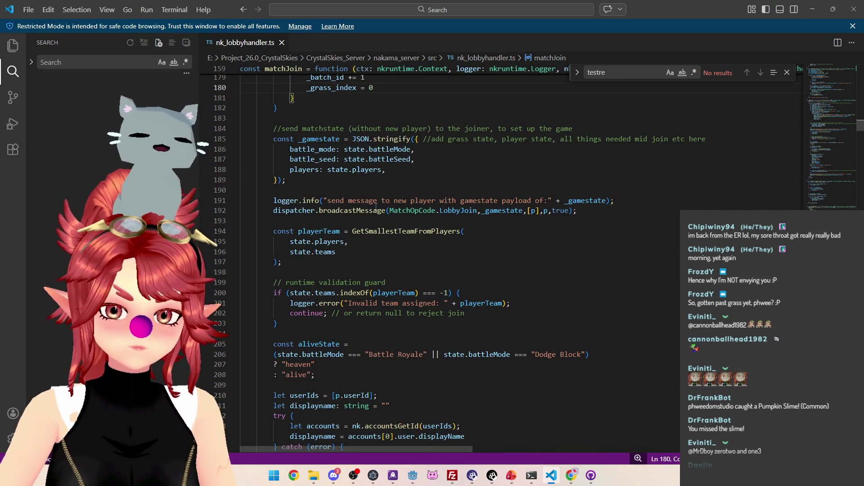
scroll(386, 231, up, 6)
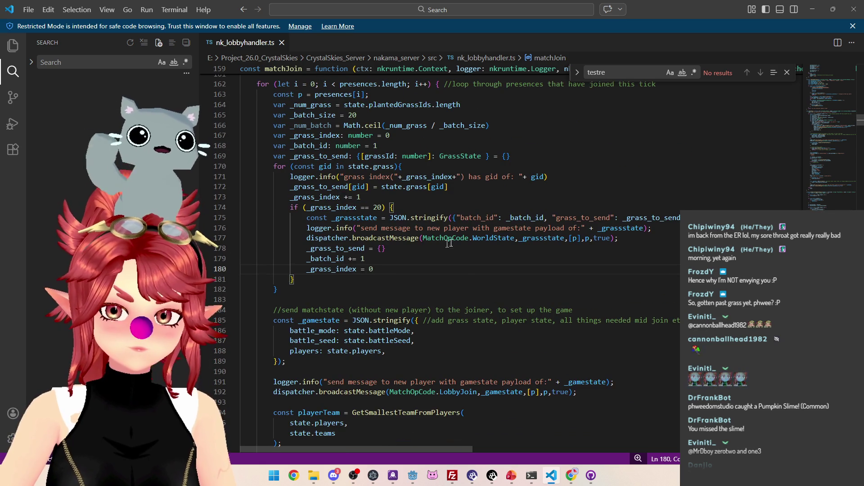
scroll(490, 252, up, 2)
scroll(489, 255, down, 20)
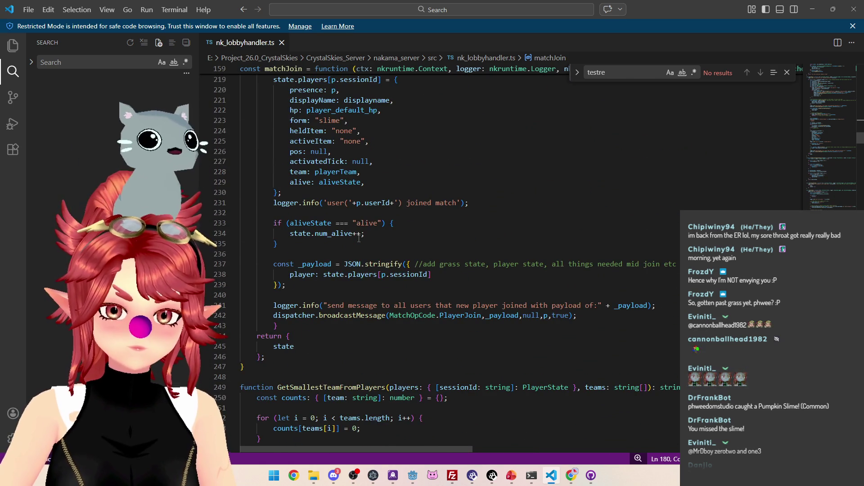
scroll(360, 240, down, 1)
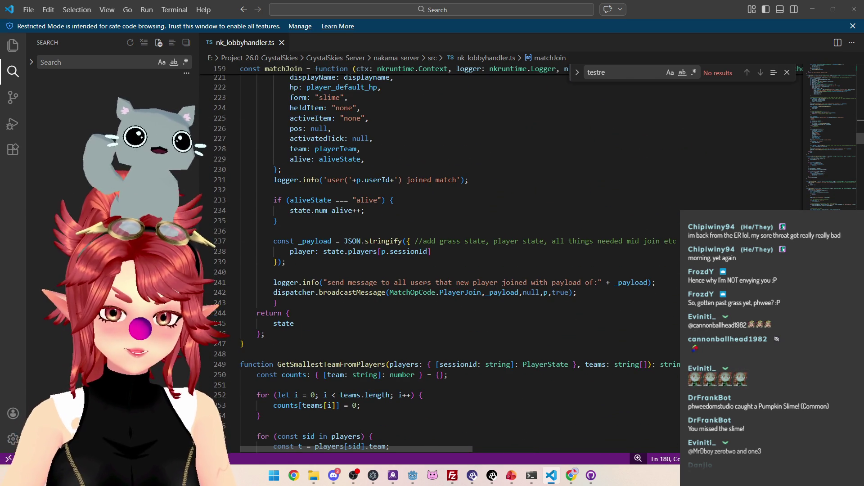
scroll(425, 287, up, 17)
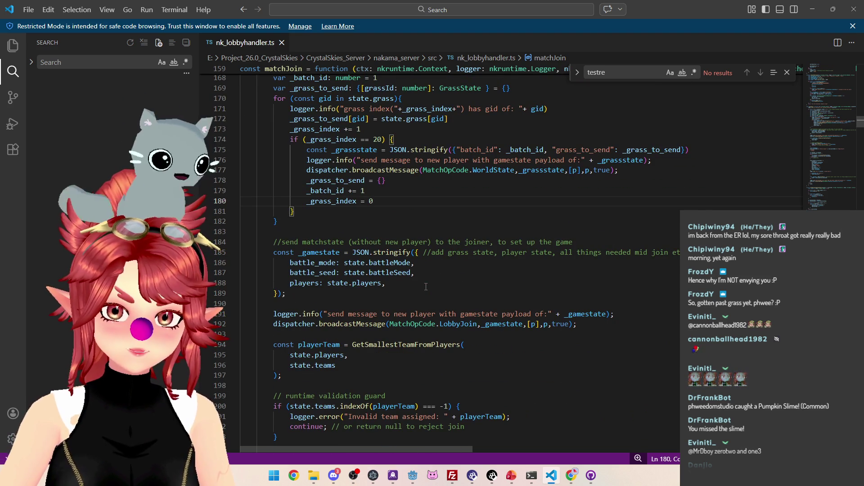
scroll(425, 287, up, 7)
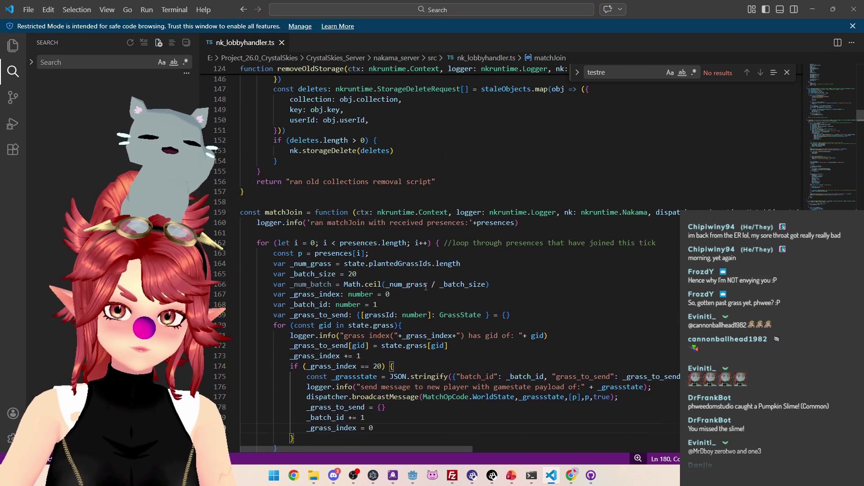
scroll(426, 286, down, 4)
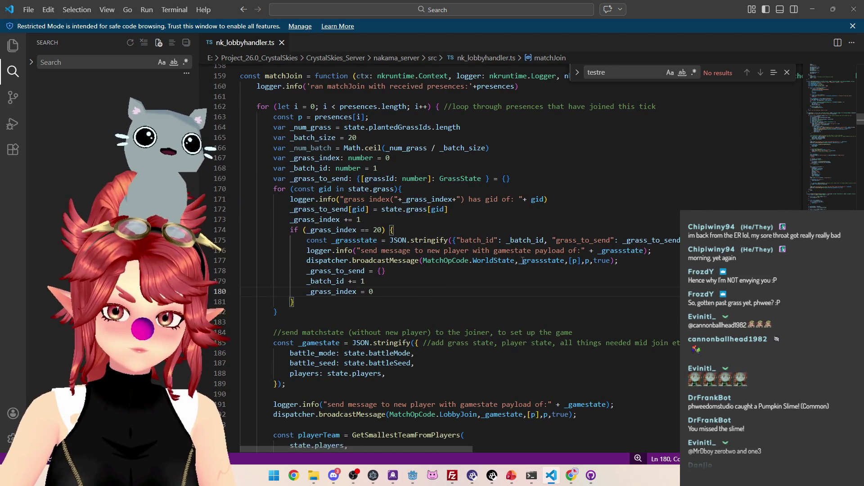
scroll(523, 260, down, 11)
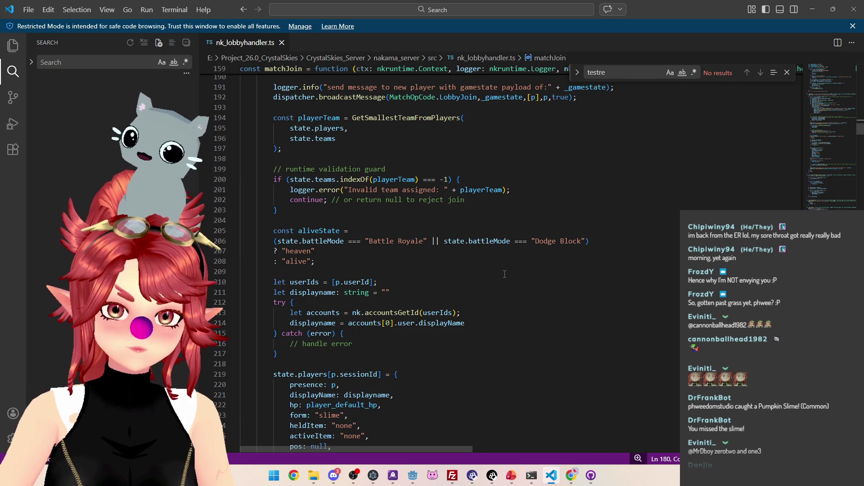
scroll(504, 274, up, 3)
scroll(504, 274, up, 3)
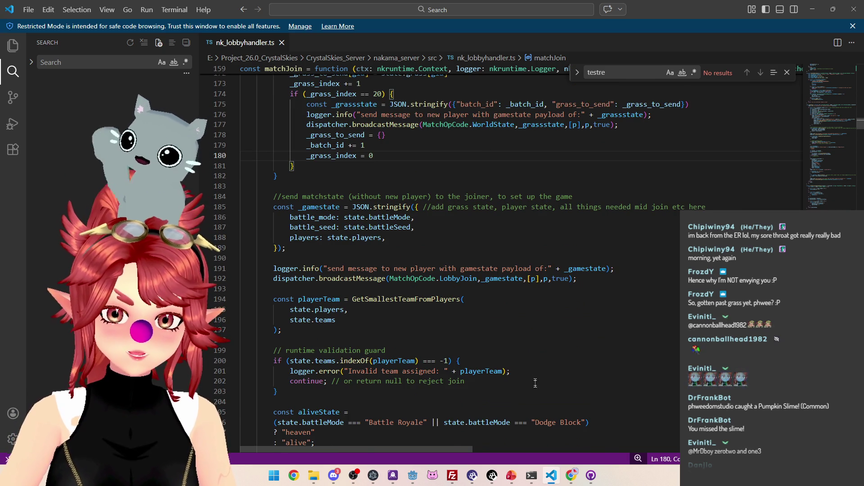
mouse_move(531, 476)
click(585, 425)
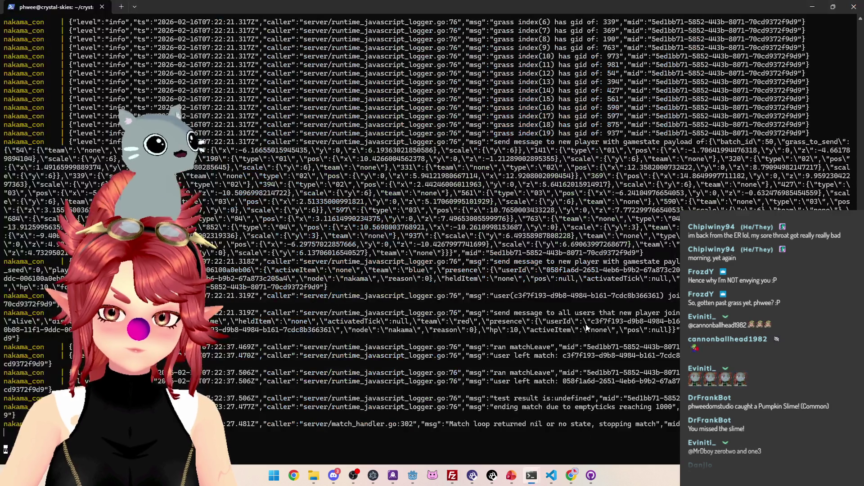
Highlight the server's 'send message to new player' and 'send message to all users' log lines
drag(509, 316, 616, 316)
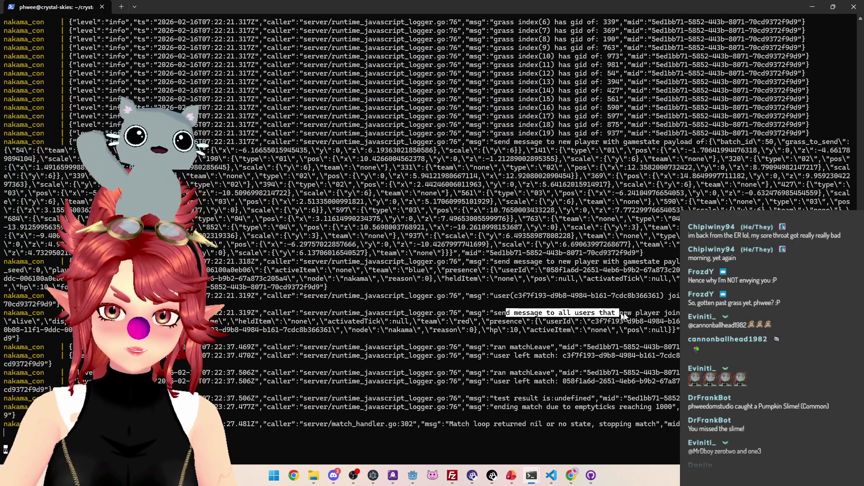
drag(512, 262, 667, 263)
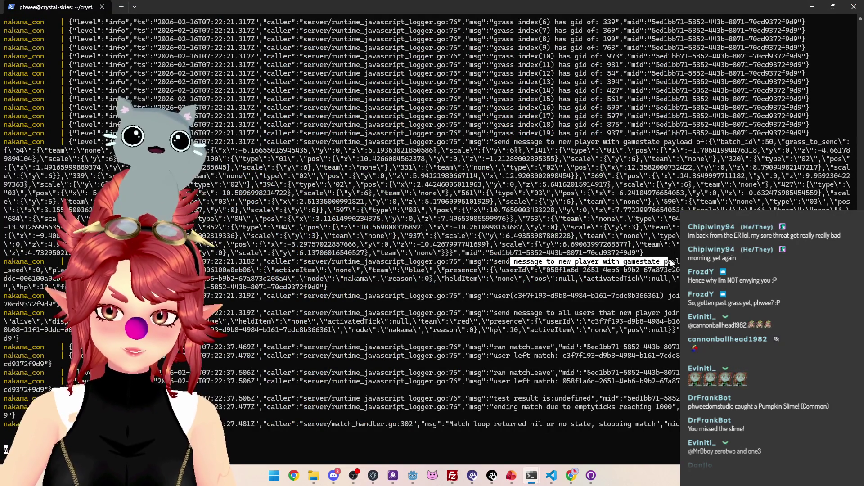
drag(494, 316, 664, 314)
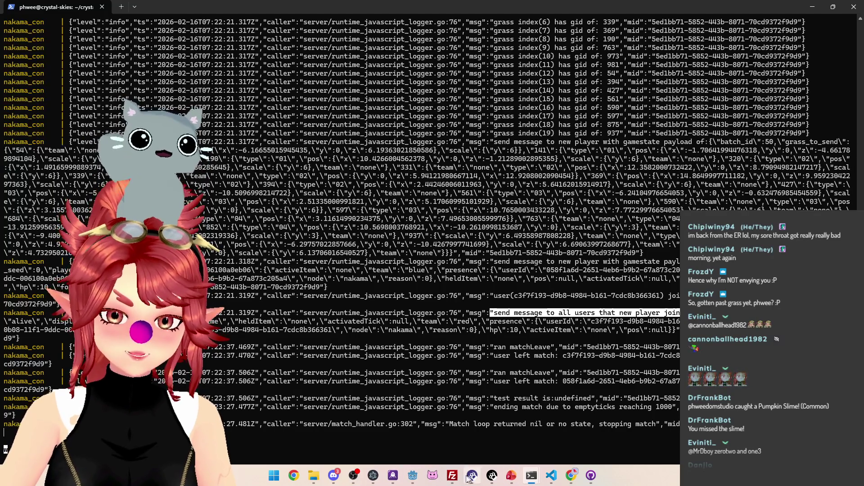
click(552, 473)
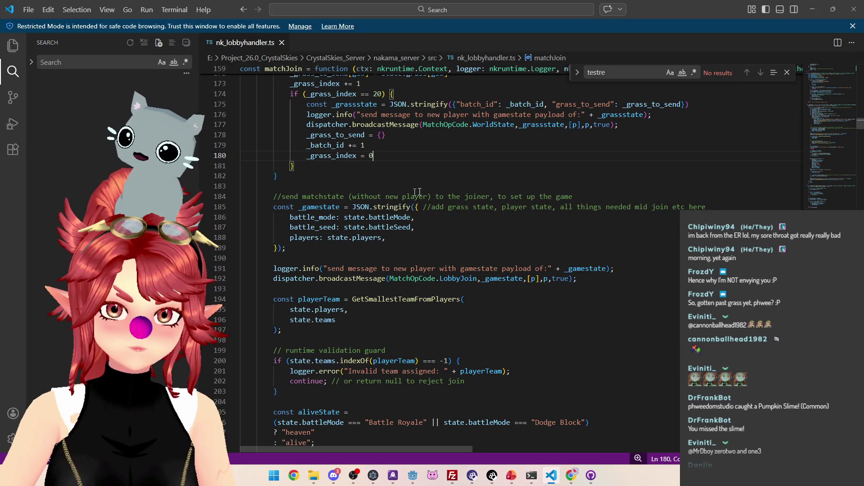
Re-read where matchJoin sends LobbyJoin to the joiner and PlayerJoin to all users
scroll(425, 202, up, 1)
scroll(440, 192, down, 1)
scroll(450, 189, up, 2)
scroll(477, 198, down, 10)
scroll(423, 261, down, 8)
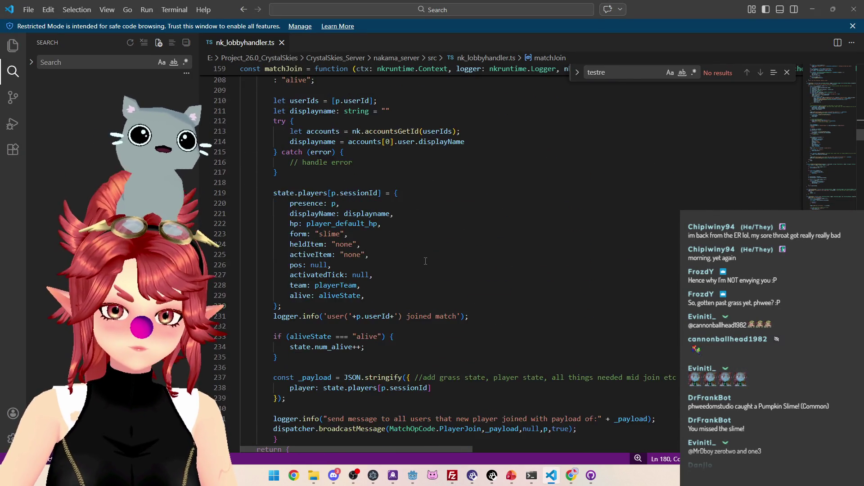
scroll(504, 282, up, 18)
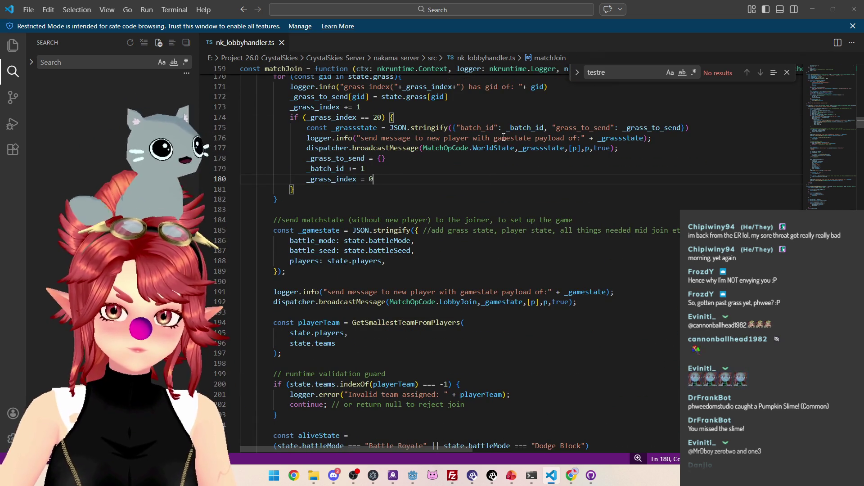
scroll(437, 313, down, 14)
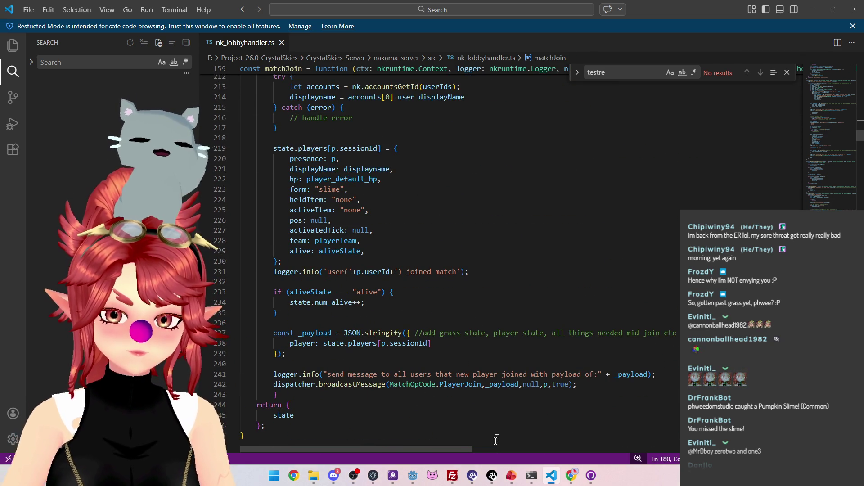
click(413, 475)
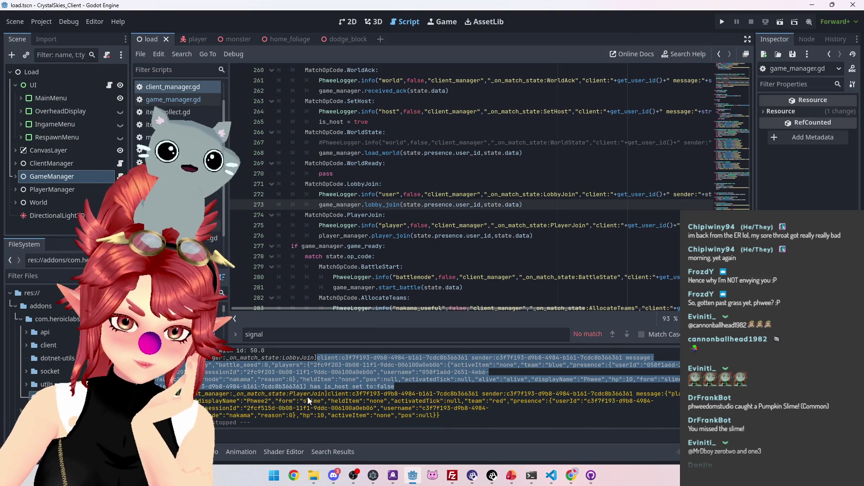
Follow the PlayerJoin case to player_join and highlight its 'await game_manager.world_ready' line
mouse_move(289, 394)
mouse_down()
mouse_move(322, 401)
mouse_move(372, 395)
mouse_move(458, 418)
mouse_up()
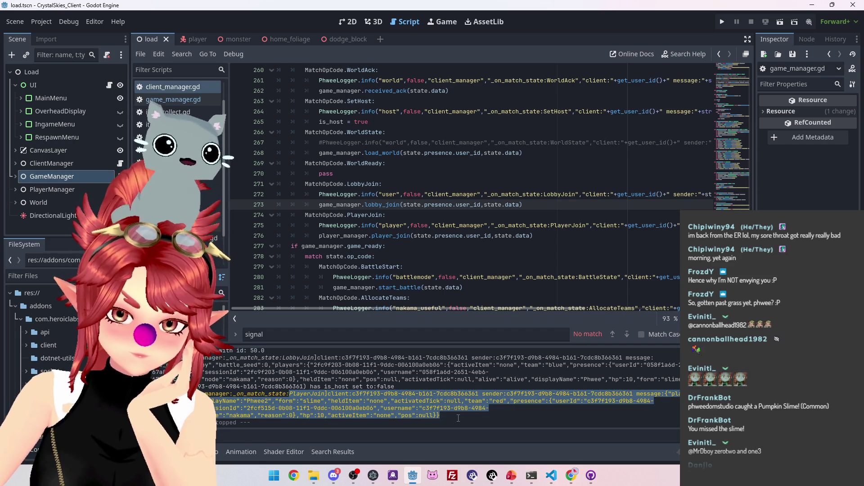
click(393, 215)
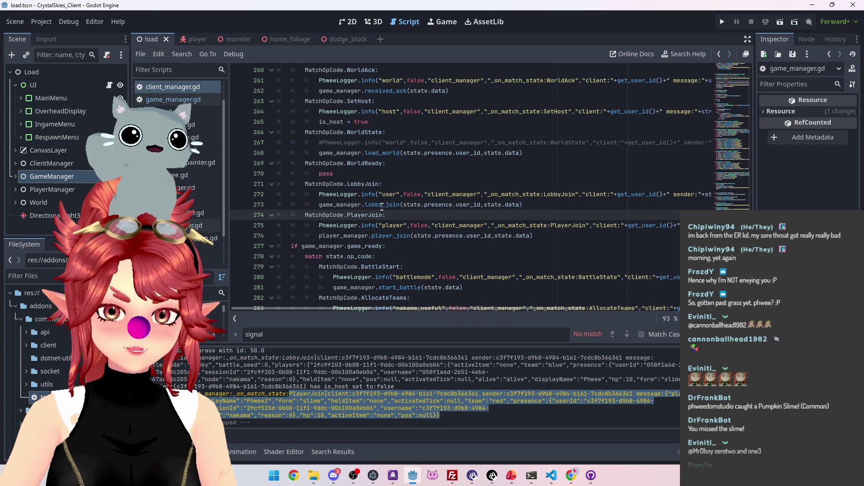
ctrl+click(391, 237)
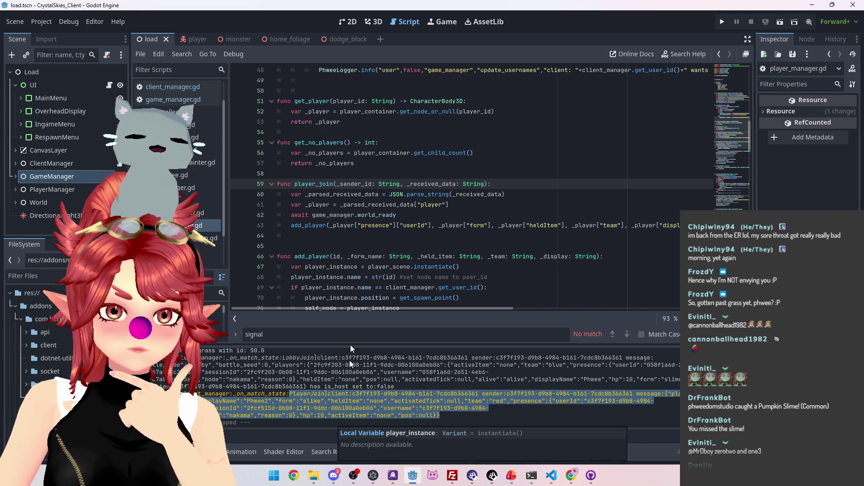
mouse_move(327, 217)
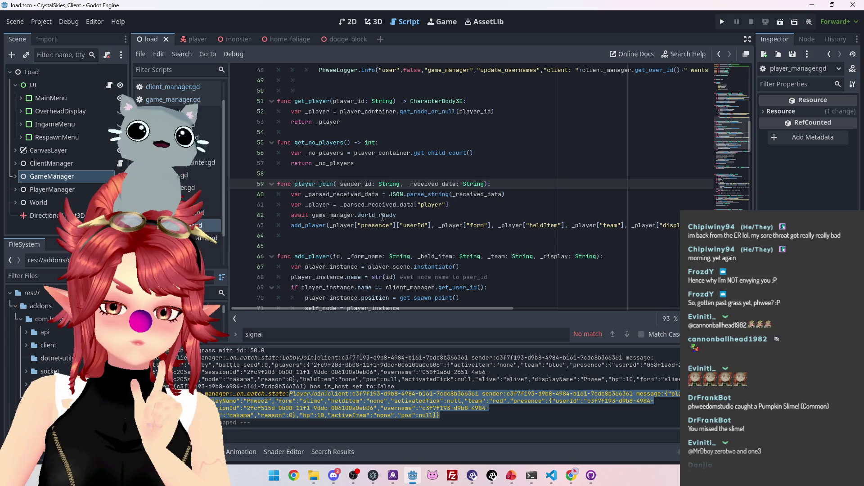
drag(400, 214, 236, 218)
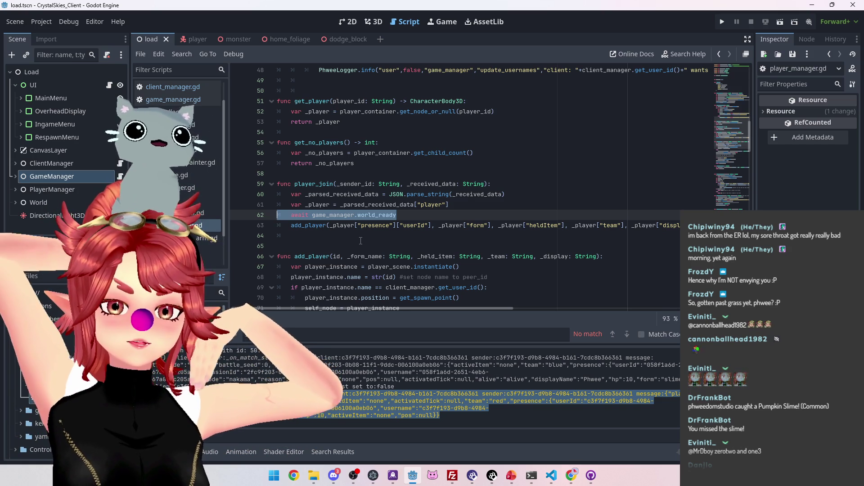
On line 62, add 'if client_manager.is_host:' and indent 'await game_manager.world_ready' beneath it
click(465, 205)
key(Return)
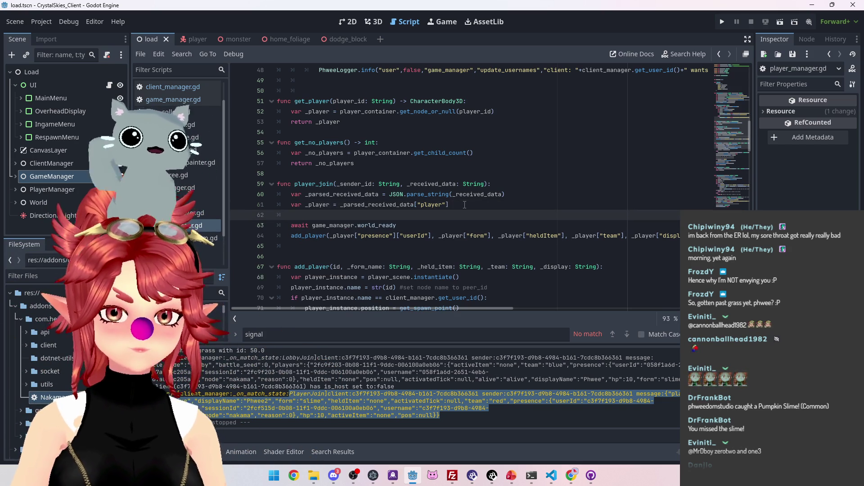
text(_host)
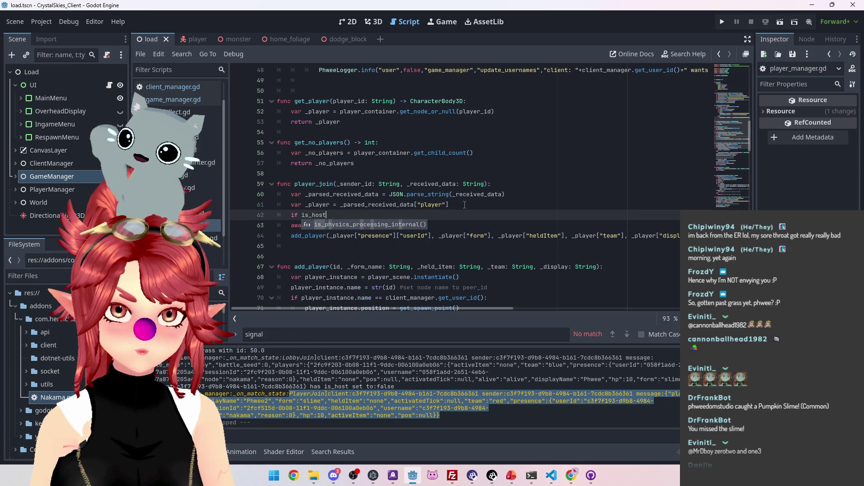
key(BackSpace)
key(BackSpace)
key(BackSpace)
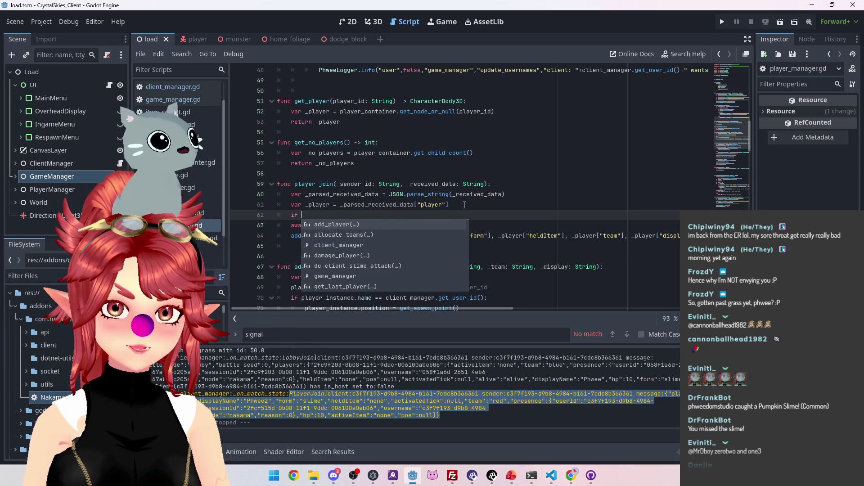
text(client)
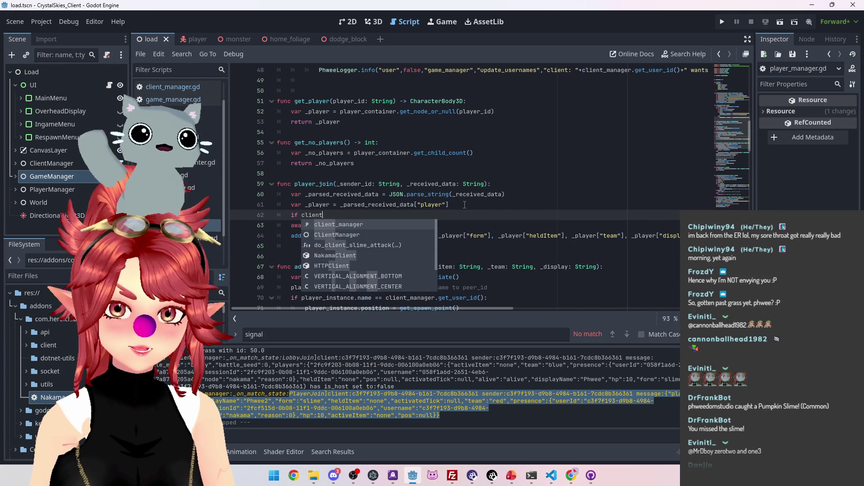
key(Return)
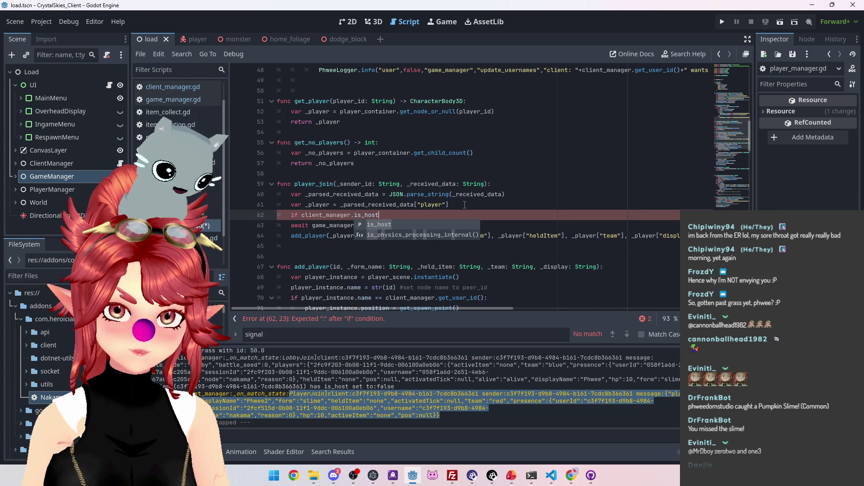
text(:)
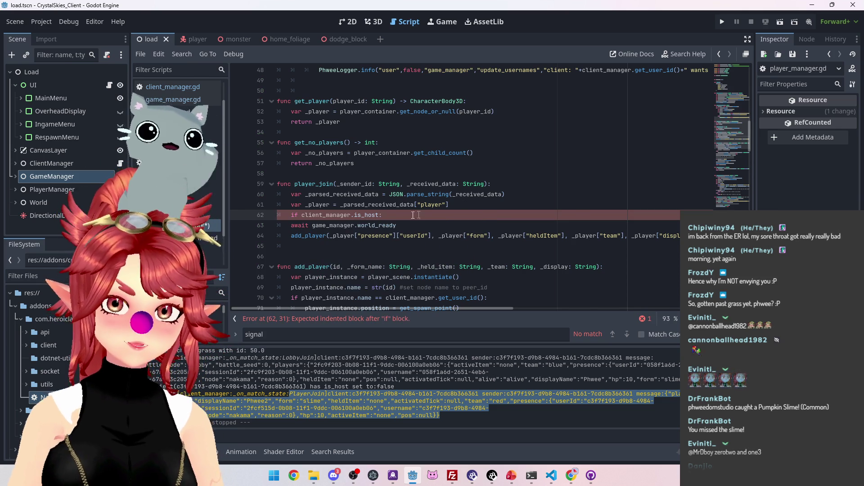
key(Down)
key(Home)
key(Tab)
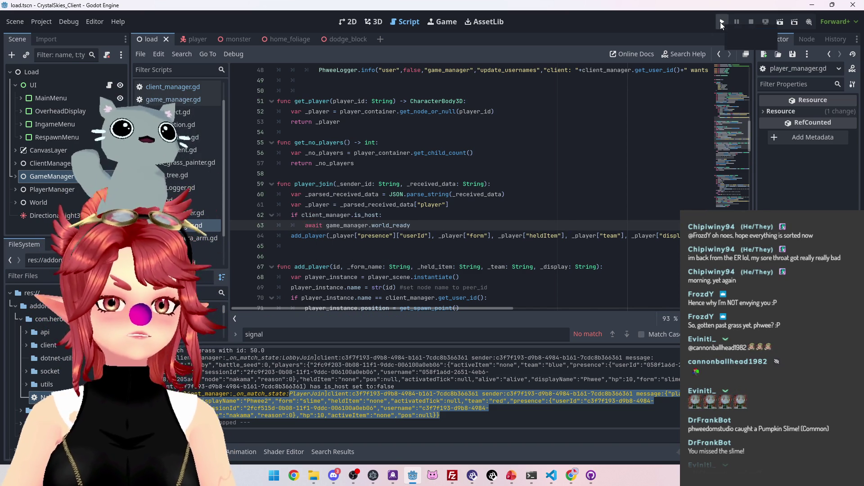
Run the game and host a new lobby named 'saddasasd' under a display name
click(721, 23)
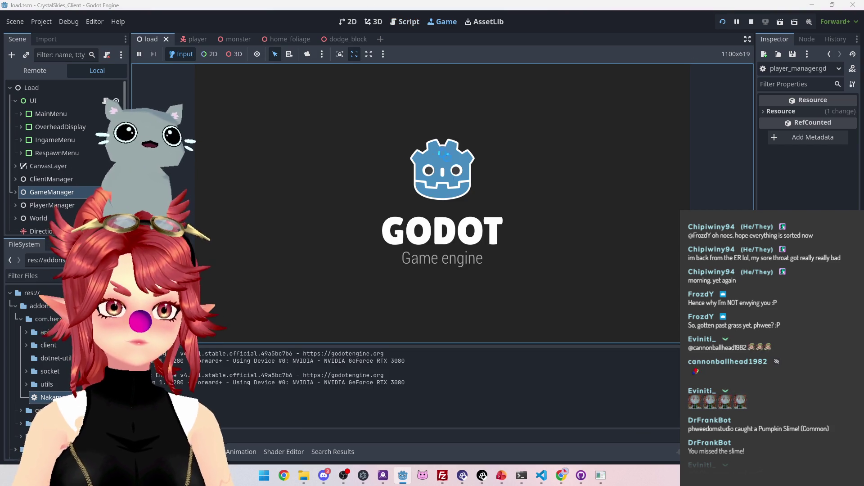
click(451, 237)
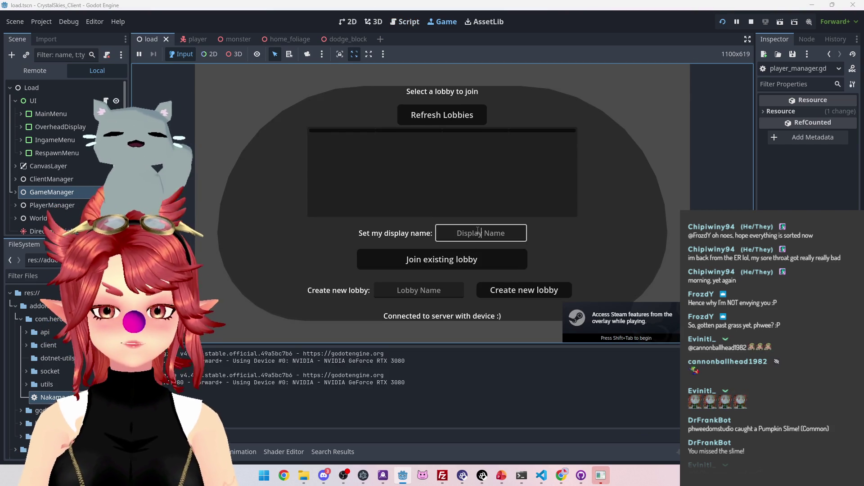
text(Phwee)
key(Tab)
key(Tab)
text(saddasasd)
click(524, 290)
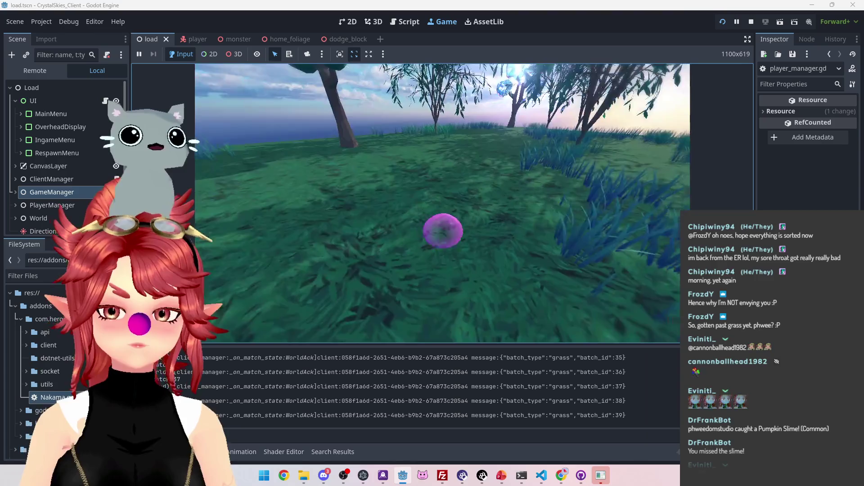
key(Escape)
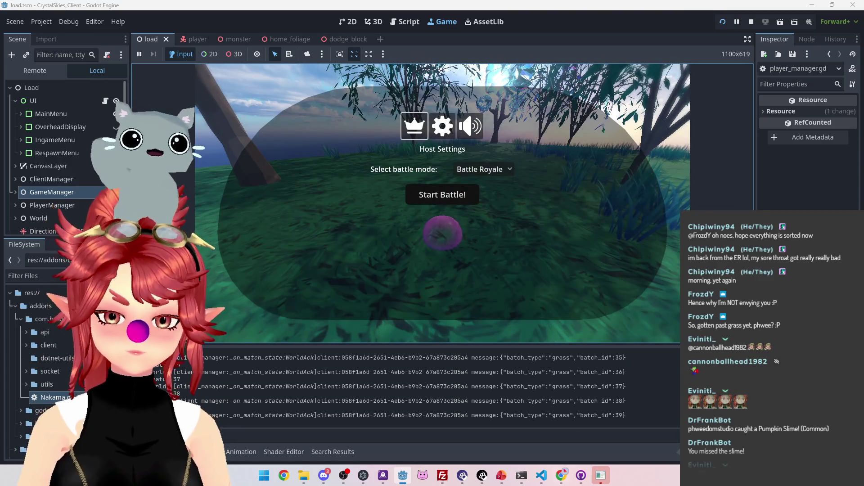
From a second game instance, join lobby saddasasd under another display name, then stop the game
key(F5)
click(427, 153)
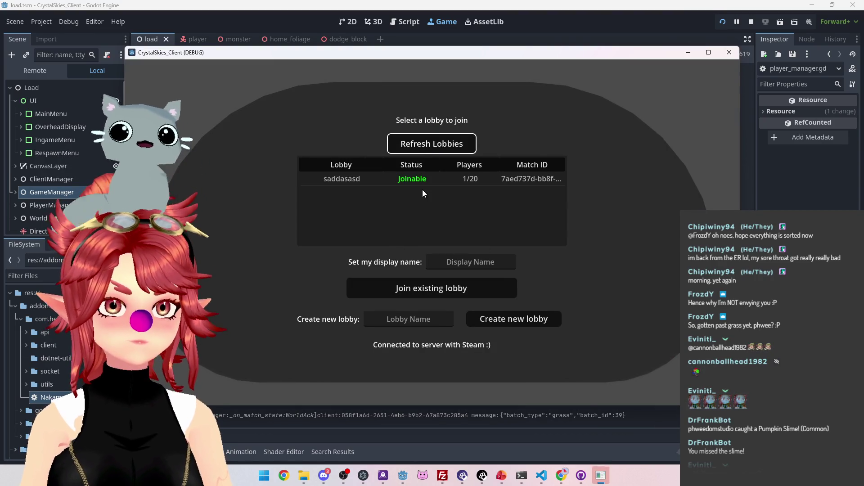
click(422, 182)
click(476, 263)
text(Phwee2)
click(446, 291)
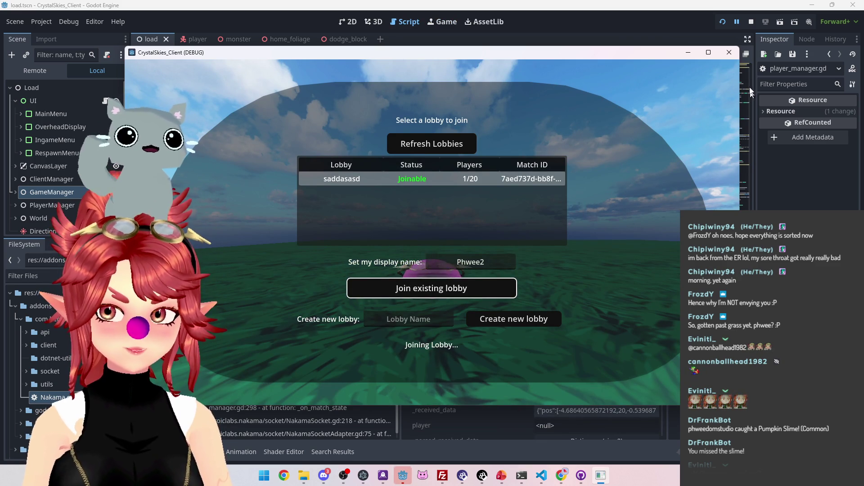
click(751, 21)
Review game_manager.gd, client_manager.gd and player_join in player_manager.gd
scroll(387, 203, down, 1)
scroll(388, 203, up, 1)
click(164, 103)
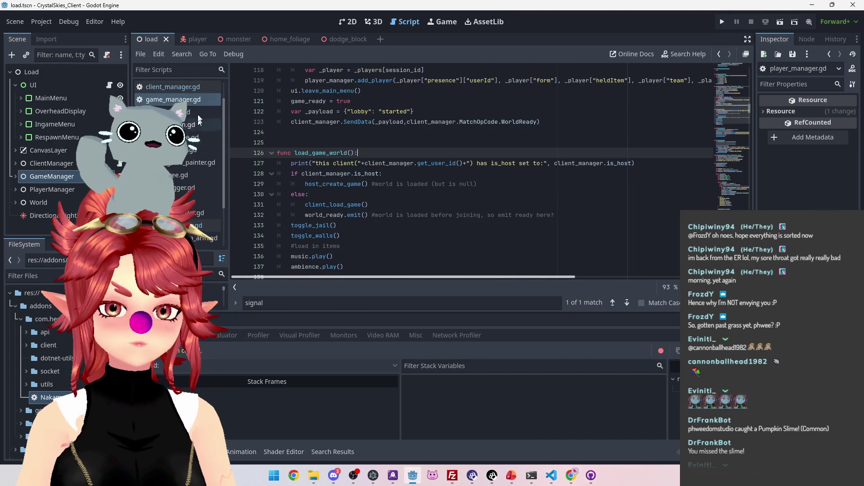
click(173, 87)
scroll(420, 217, down, 3)
ctrl+click(383, 204)
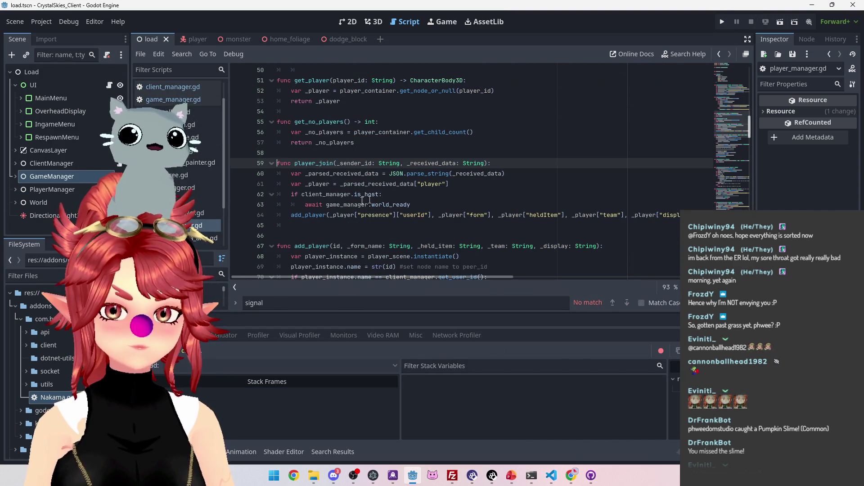
click(161, 102)
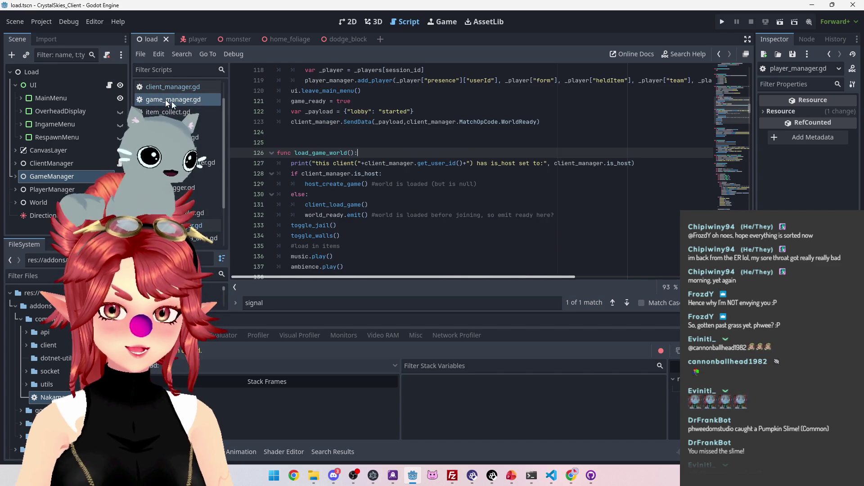
scroll(347, 202, down, 2)
scroll(347, 199, up, 1)
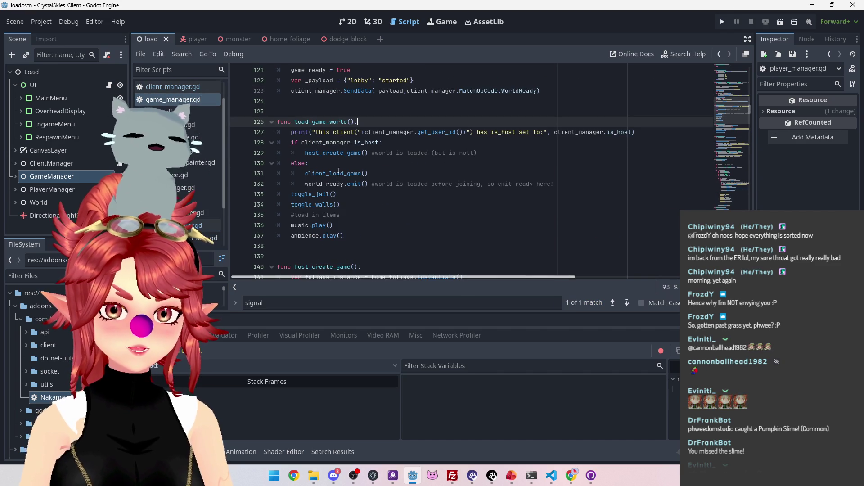
Trace host_create_game through start_world_upload to send_current_batch in game_manager.gd
ctrl+click(338, 158)
scroll(338, 167, down, 2)
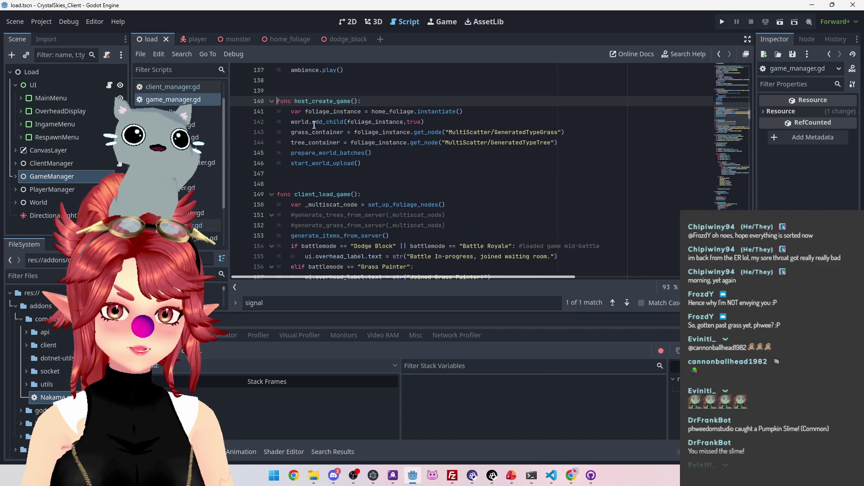
ctrl+click(319, 163)
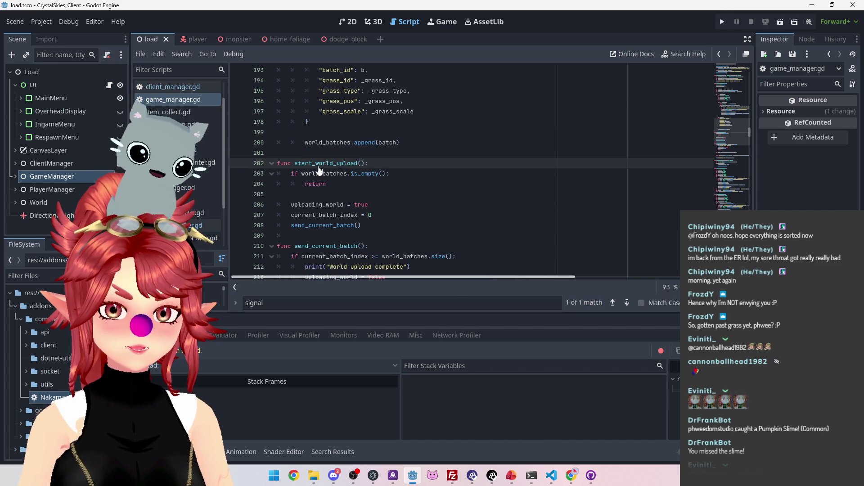
ctrl+click(329, 225)
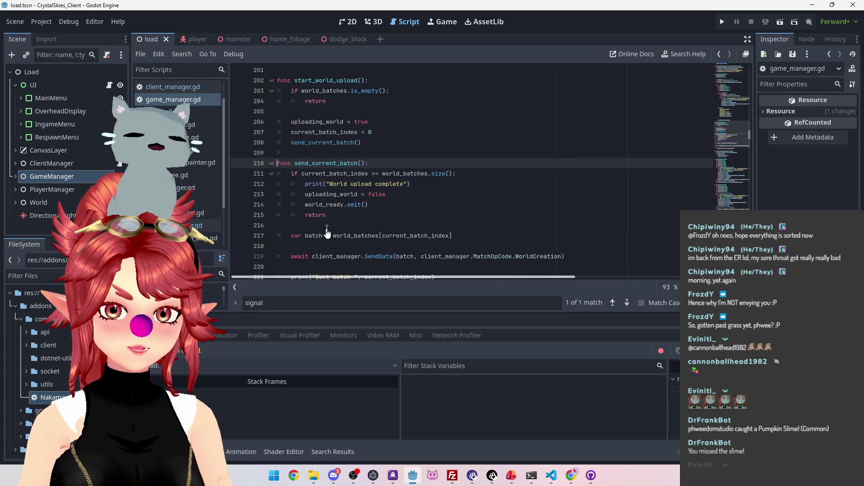
scroll(321, 179, down, 1)
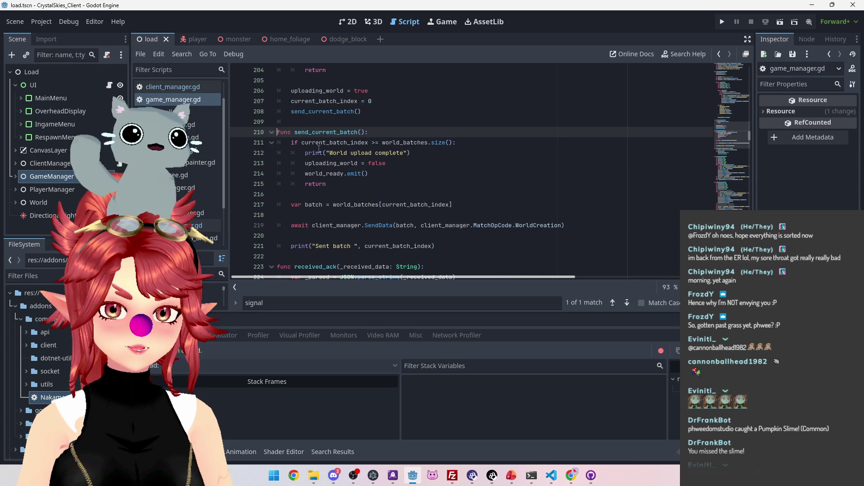
scroll(328, 176, down, 1)
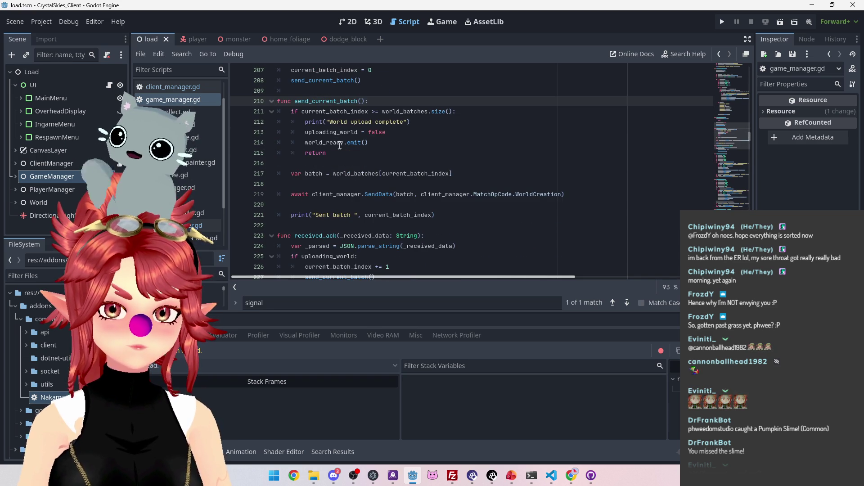
Go to lobby_join and open a new line after its load_game_world() call
click(182, 87)
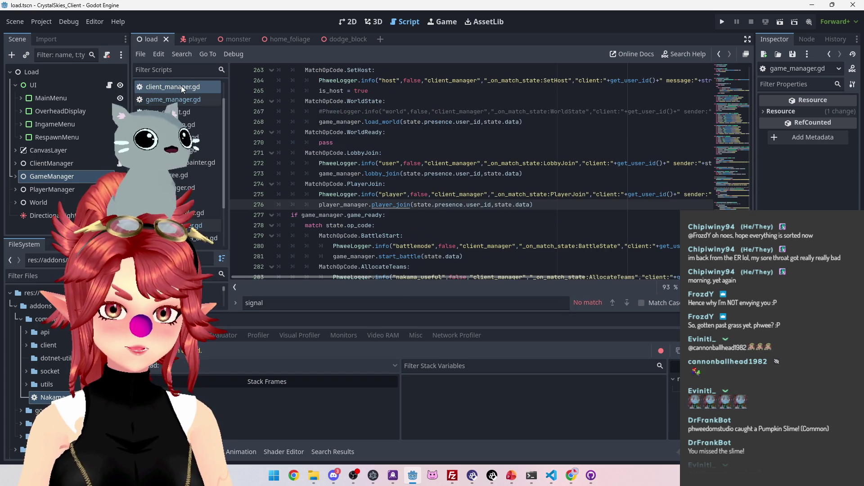
ctrl+click(383, 174)
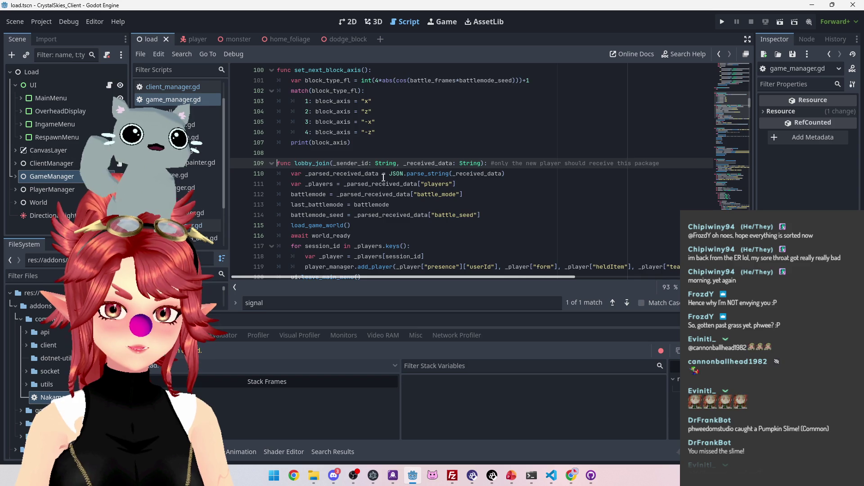
scroll(383, 180, down, 2)
drag(361, 215, 289, 214)
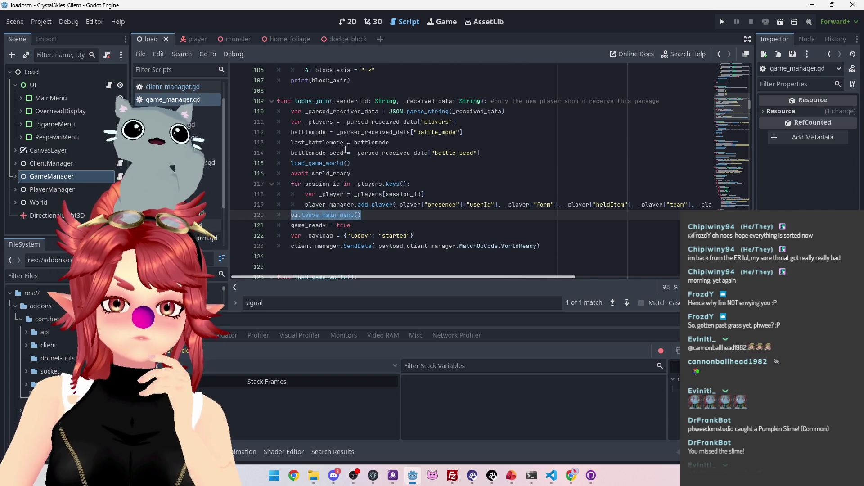
click(301, 174)
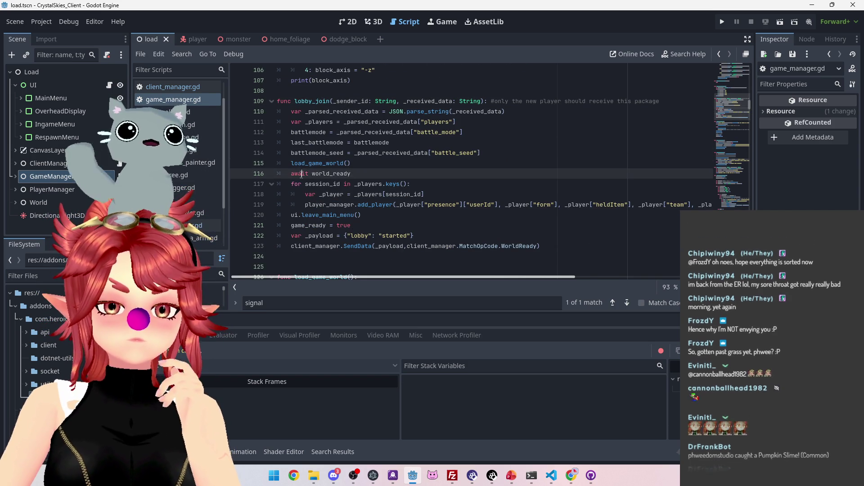
click(366, 163)
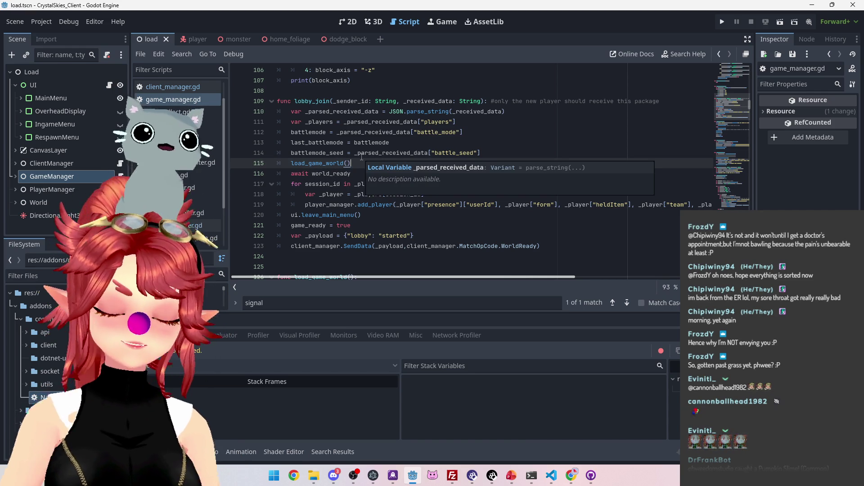
key(Return)
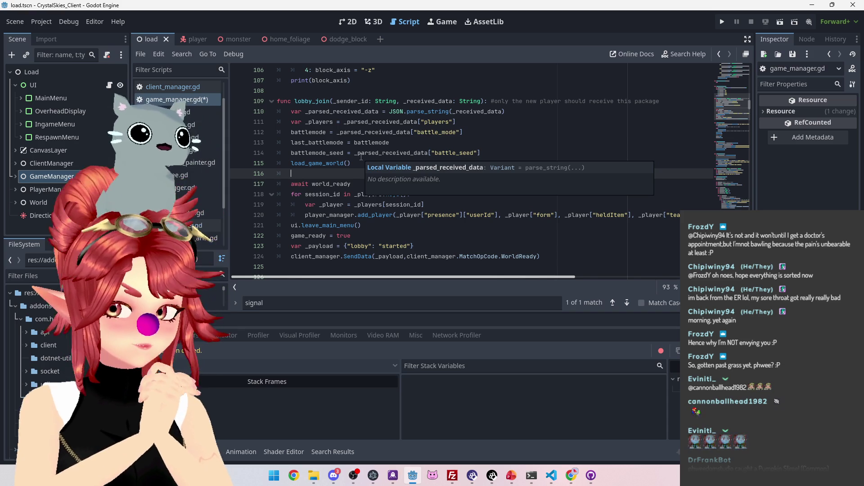
Add 'if client_manager.is_host()' above 'await world_ready', indent the await line, and save
text(if clien)
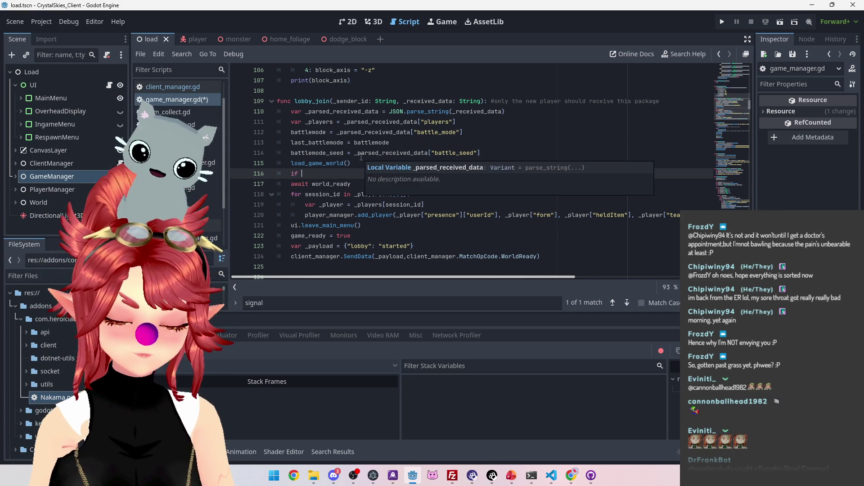
text(t_manager.)
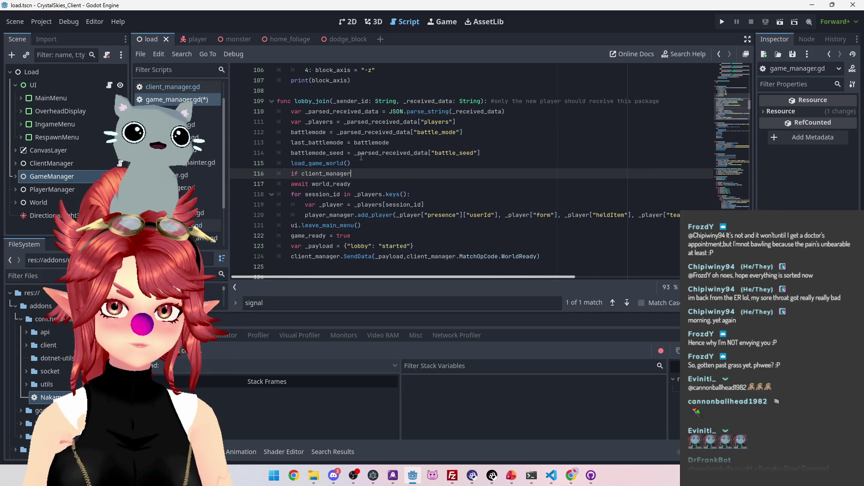
text(is_host)
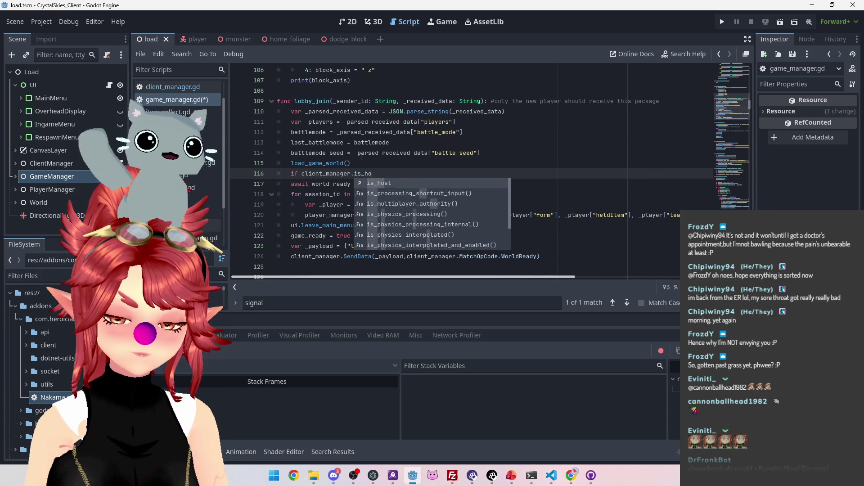
text(())
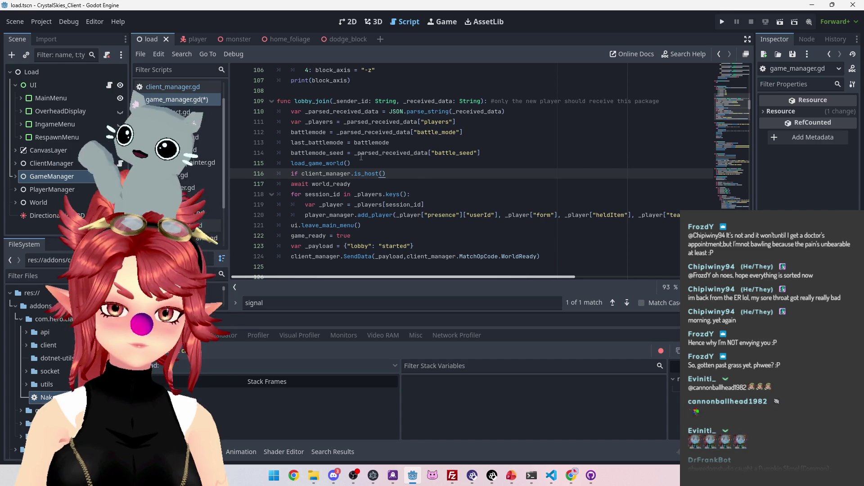
click(280, 185)
key(Tab)
click(422, 163)
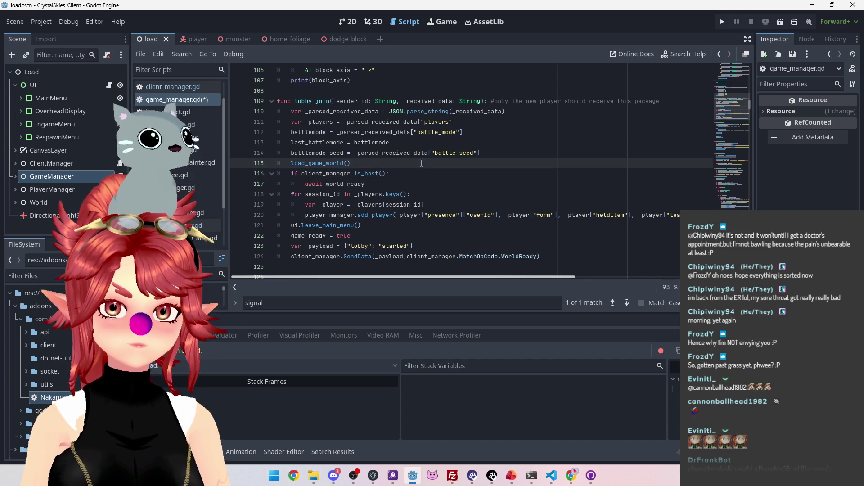
key(ctrl+s)
After a test run, change the check to the property form 'client_manager.is_host' and save
click(722, 23)
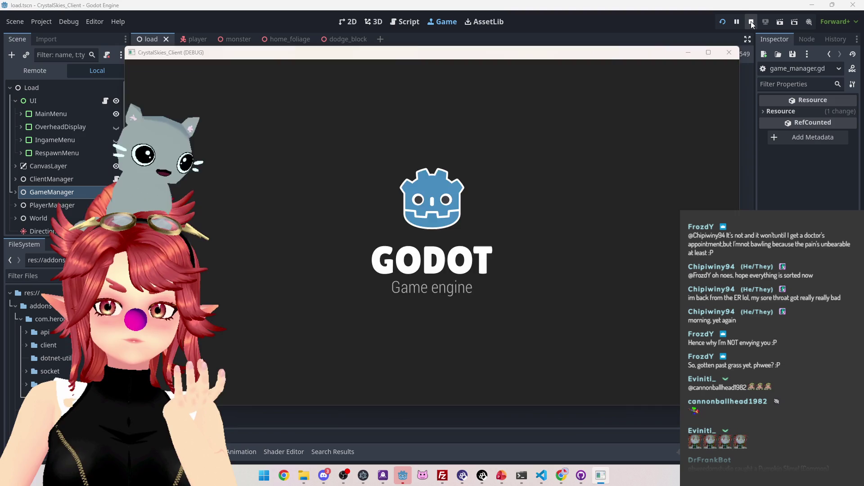
click(751, 22)
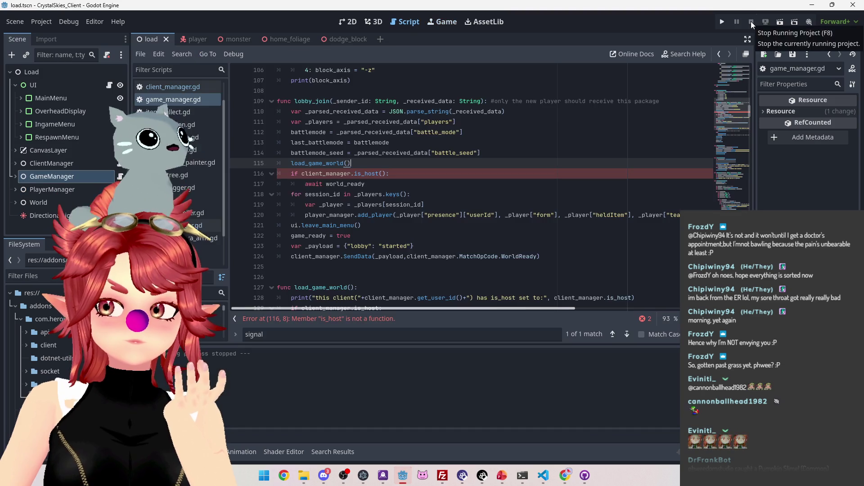
click(380, 173)
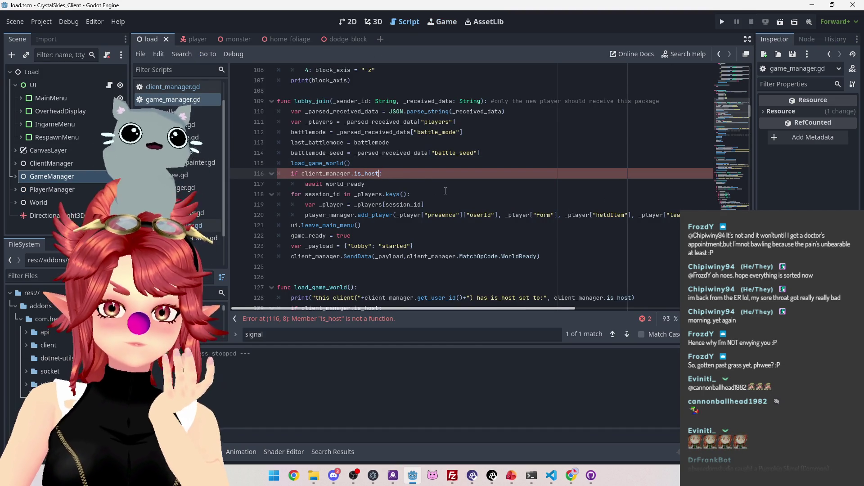
key(ctrl+s)
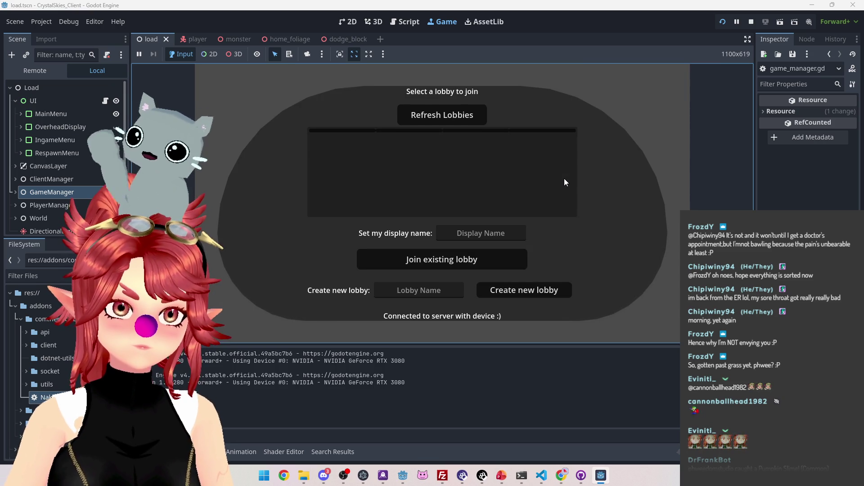
In the first game instance, host a new lobby named 'sadasdd' under a display name
click(478, 235)
text(Phwee)
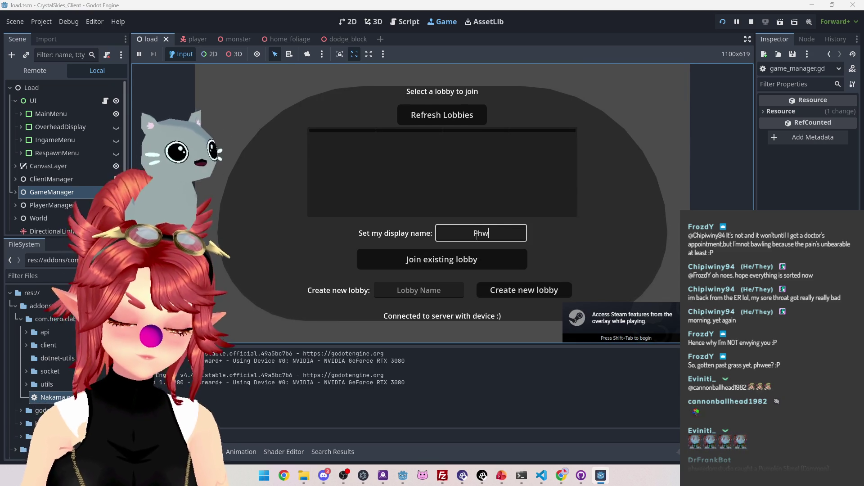
click(497, 253)
key(Tab)
text(sadasdd)
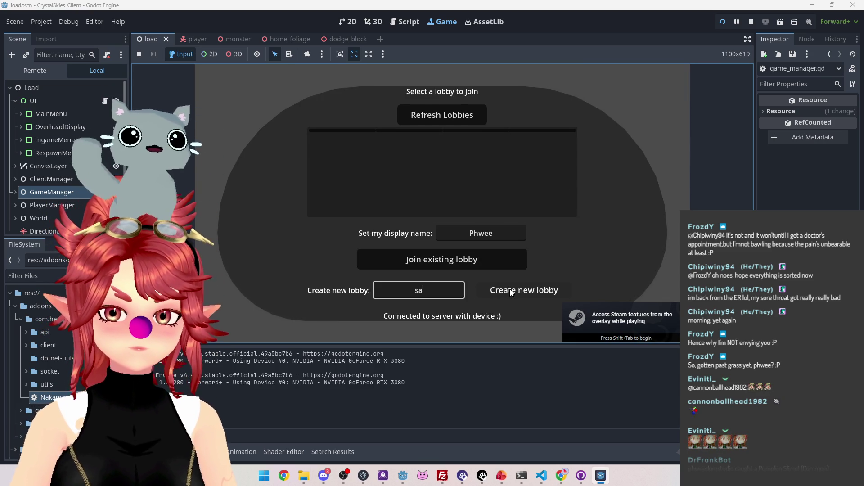
click(504, 287)
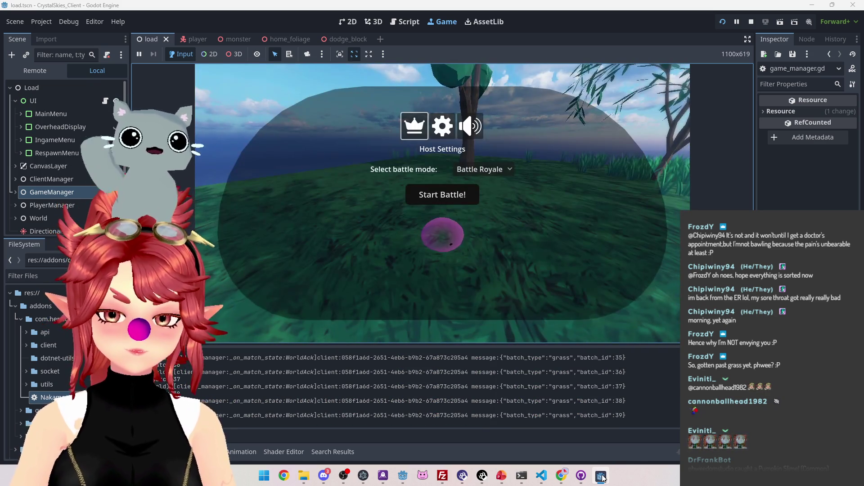
Join lobby sadasdd from the second instance under another display name, then stop the game
click(601, 475)
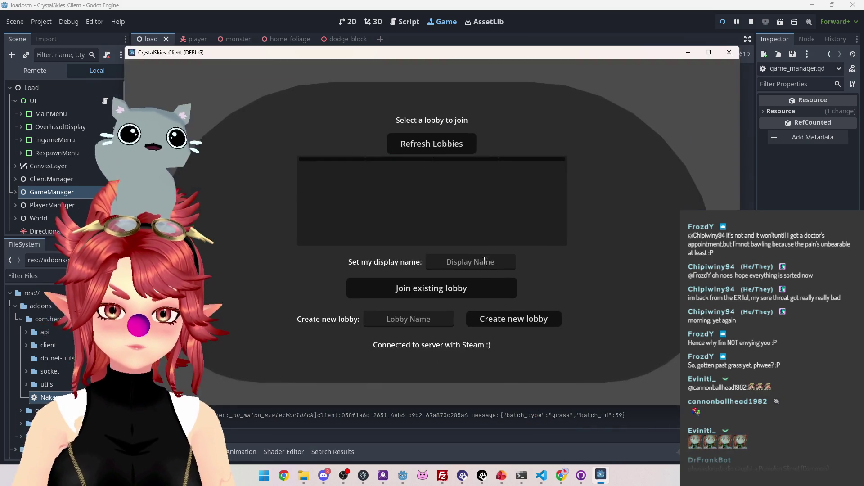
click(485, 259)
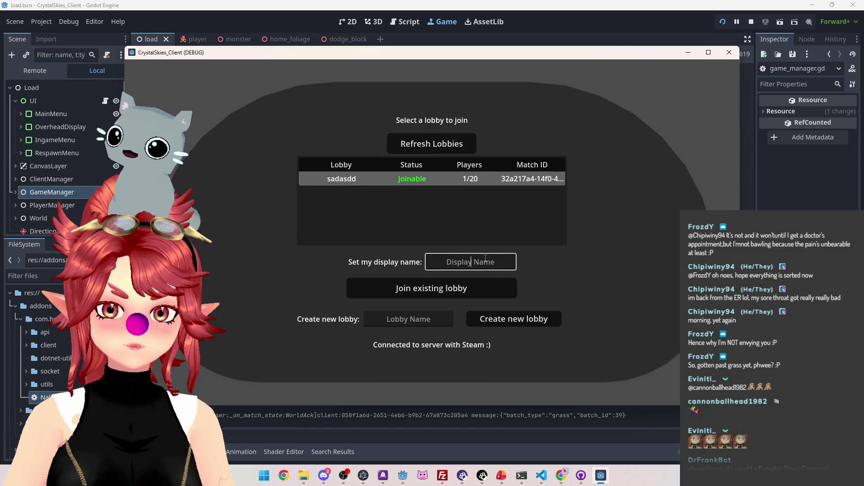
text(Phwee2)
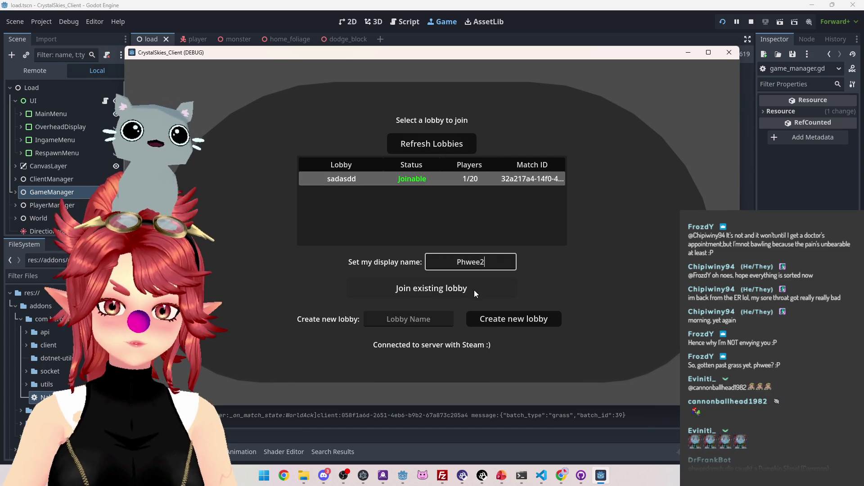
click(474, 290)
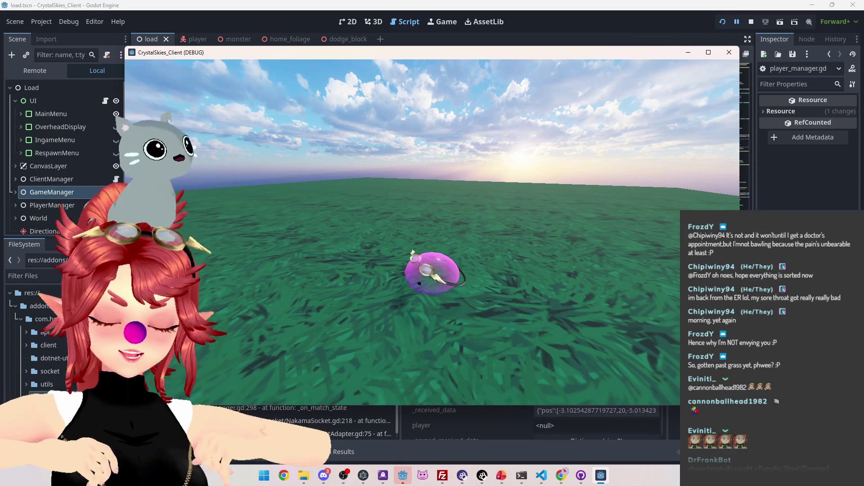
key(Escape)
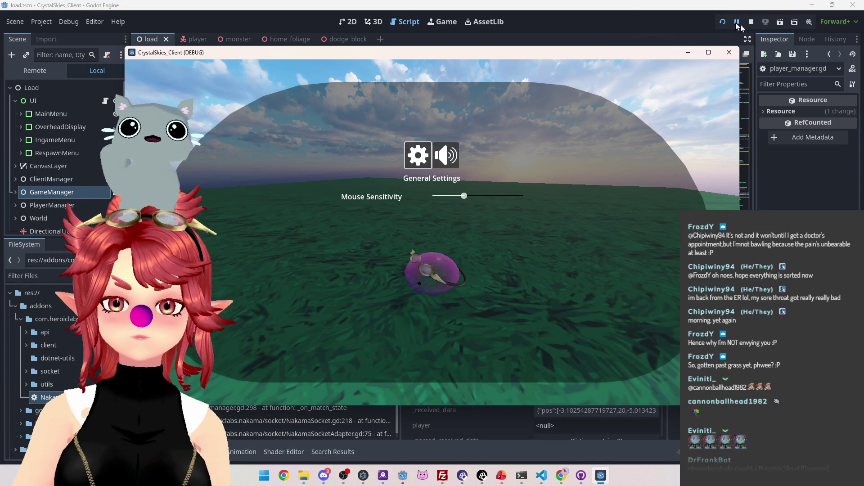
click(751, 22)
Save the script and switch to the ToDo_BattleBranch.pptx to-do slides in PowerPoint
click(500, 121)
key(ctrl+s)
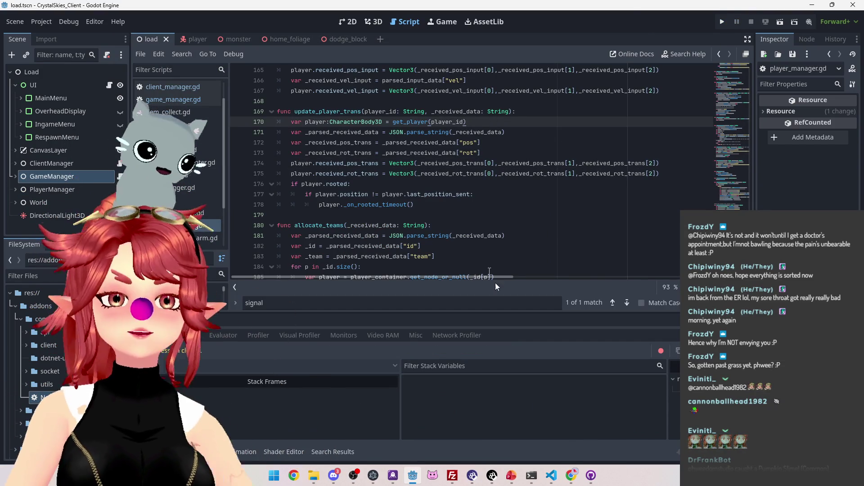
click(511, 475)
key(Right)
scroll(433, 252, up, 5)
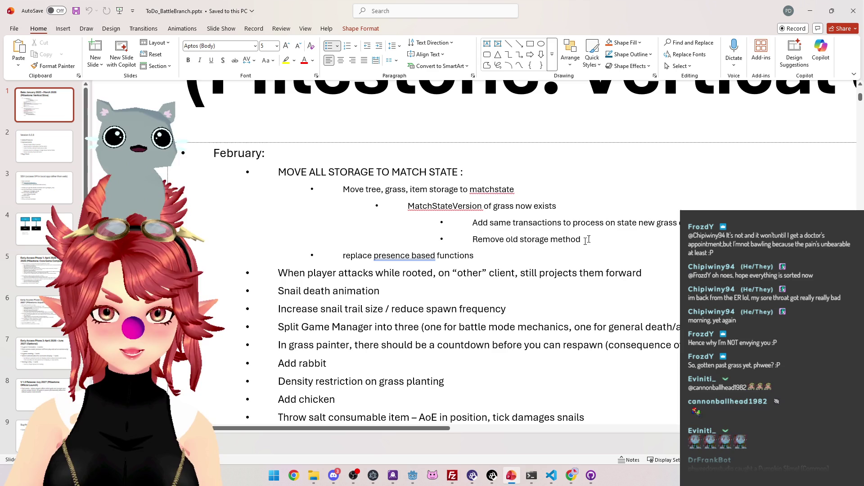
Delete the MatchStateVersion bullet together with its grass storage sub-bullets
mouse_move(582, 239)
mouse_down()
mouse_move(471, 239)
mouse_move(472, 223)
mouse_move(400, 204)
mouse_up()
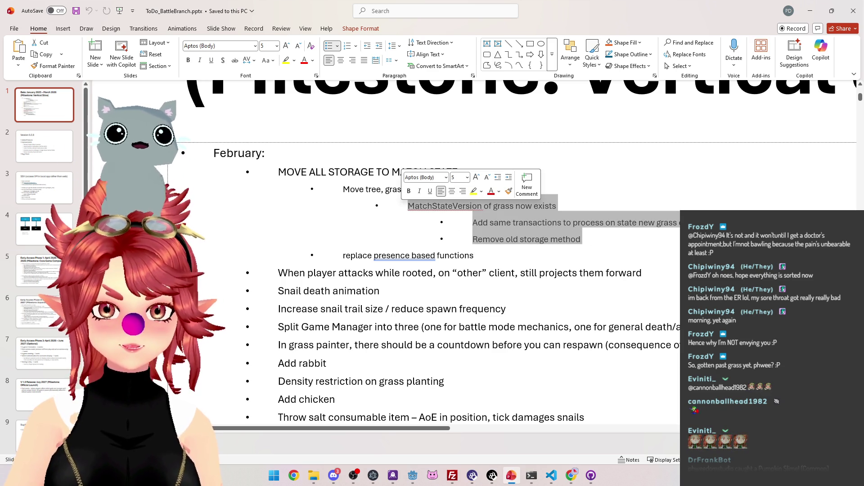
key(Left)
drag(595, 241, 400, 202)
key(BackSpace)
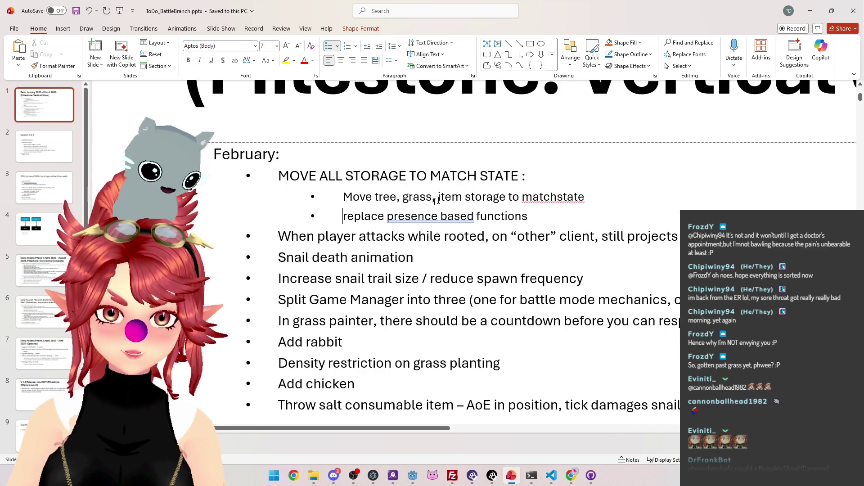
Add the indented sub-bullet 'Client to replicate grass in new format'
click(589, 202)
key(Return)
key(Tab)
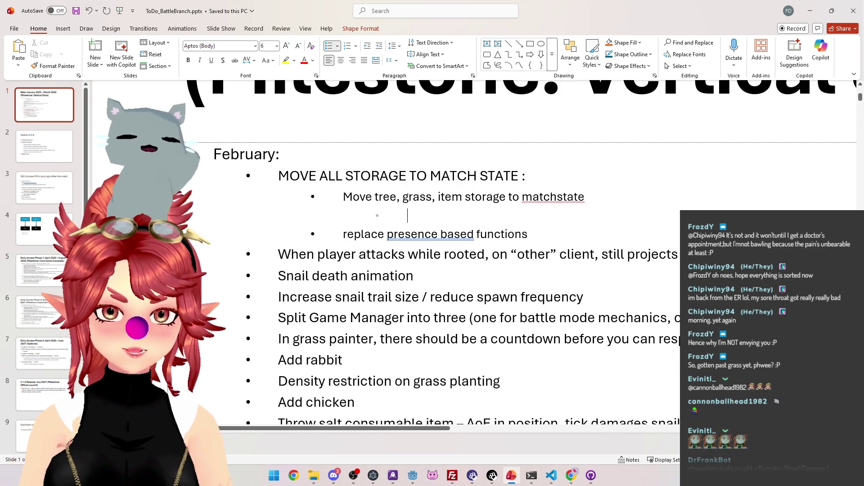
text(Client to replicate)
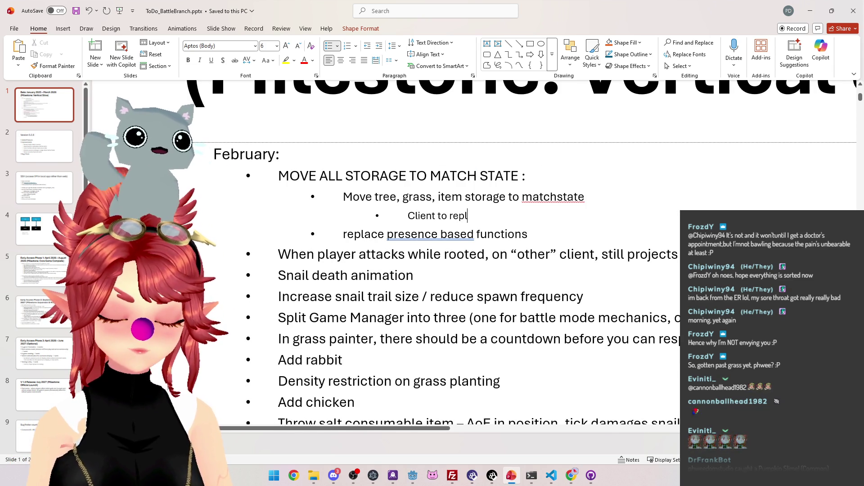
text( grass in new format)
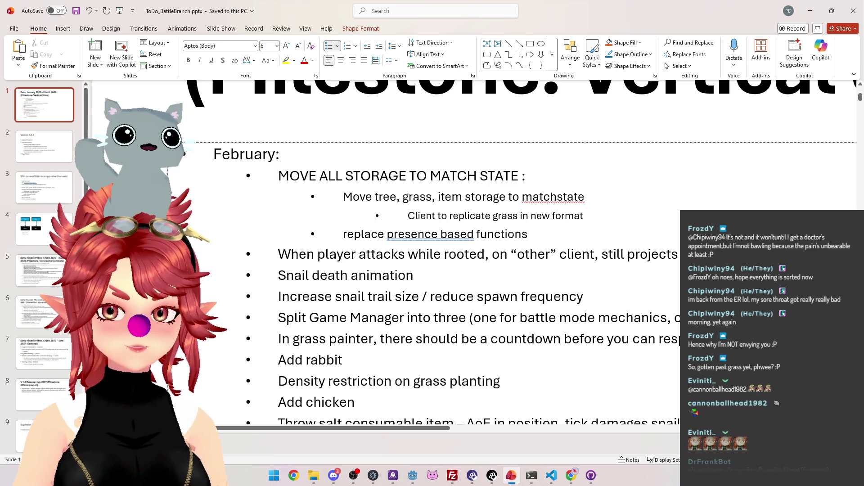
Add a second sub-bullet 'Redo script order for joins.'
key(Return)
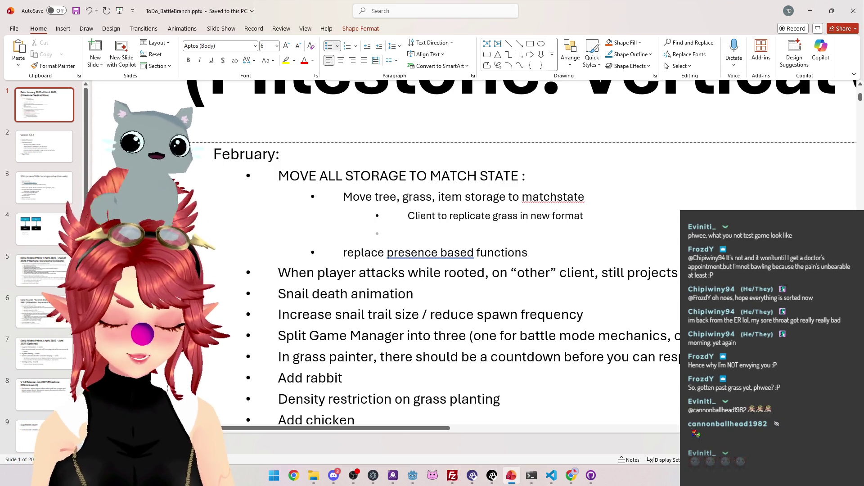
text(Redo )
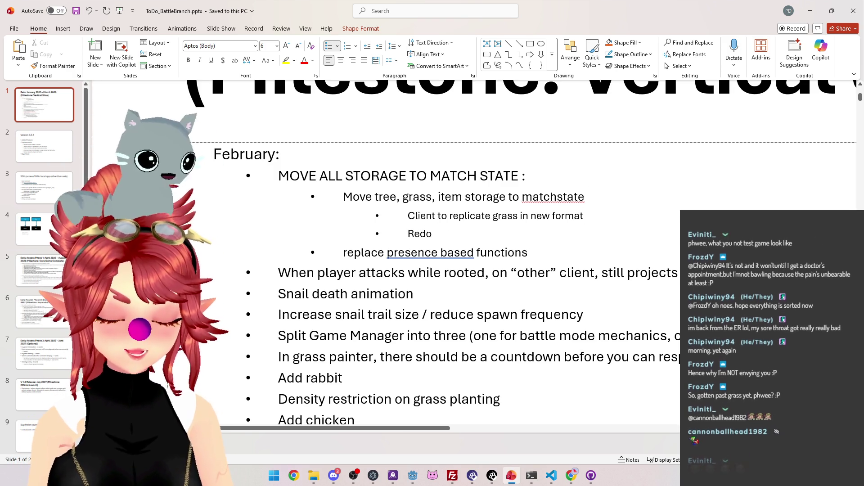
text(only)
key(BackSpace)
key(BackSpace)
key(BackSpace)
text(script orce)
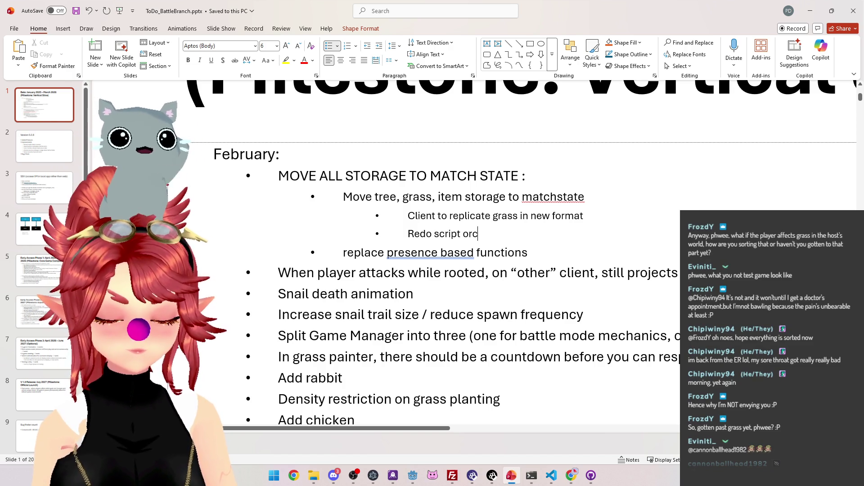
key(BackSpace)
key(BackSpace)
text(der for joins)
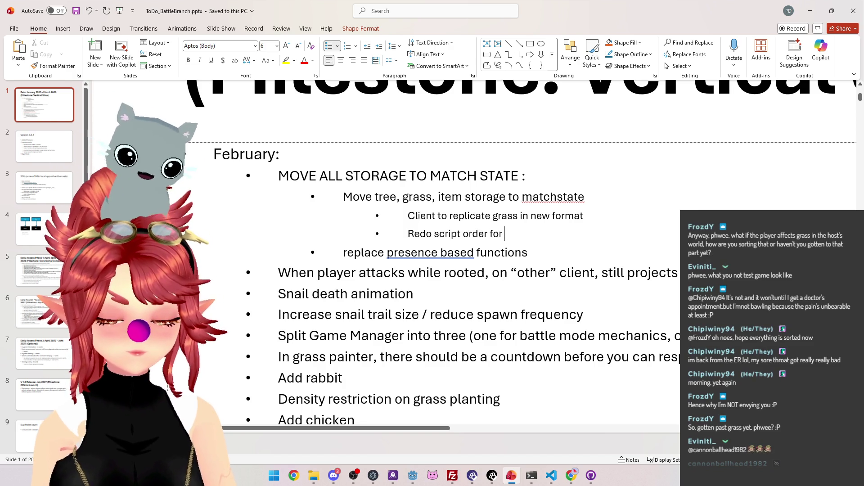
text(.)
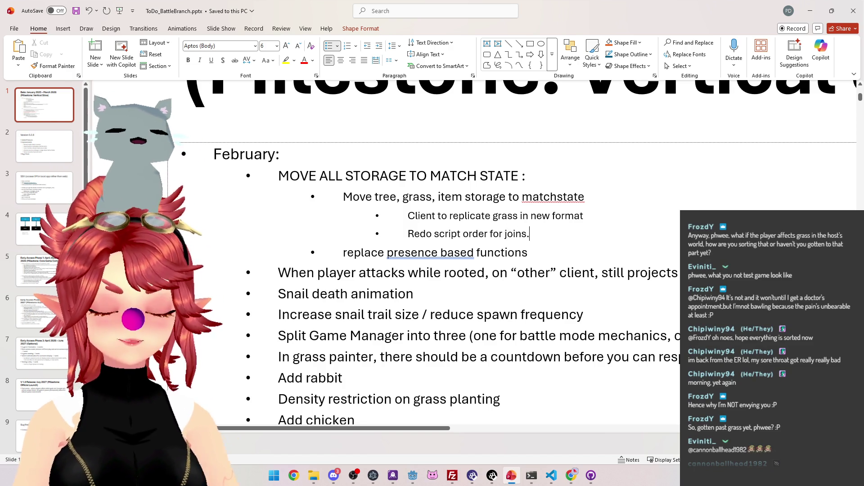